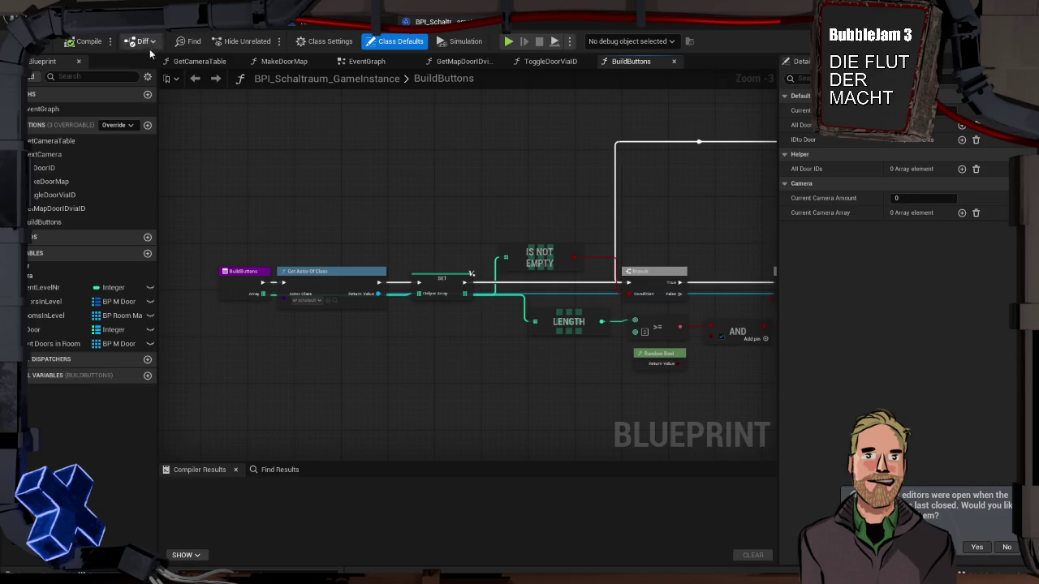
# Zoom out and pan across the BuildButtons function graph to see its remaining nodes
pyautogui.scroll(-1, 502, 189)
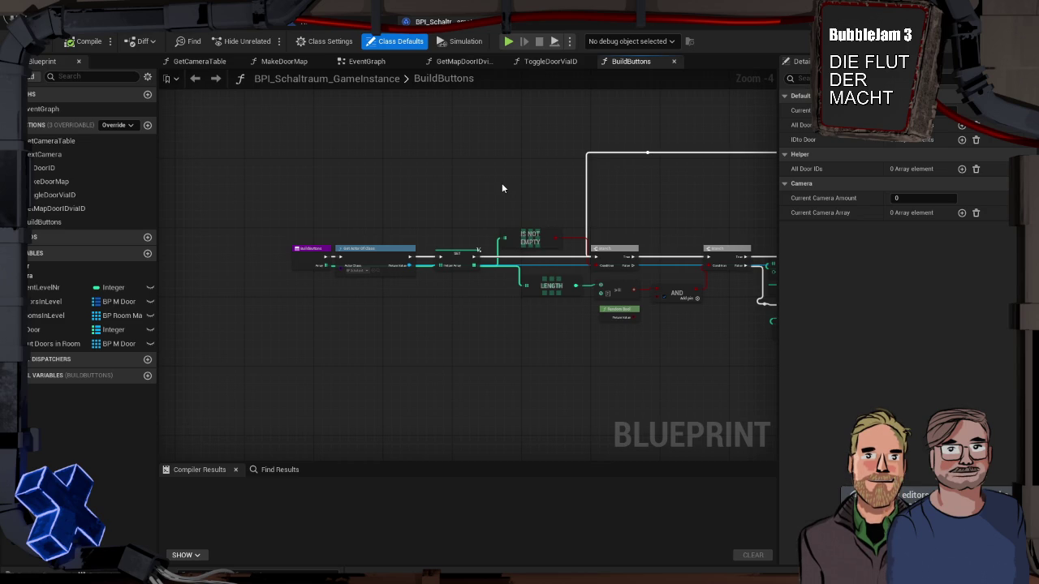
pyautogui.moveTo(528, 171); pyautogui.dragTo(441, 180)
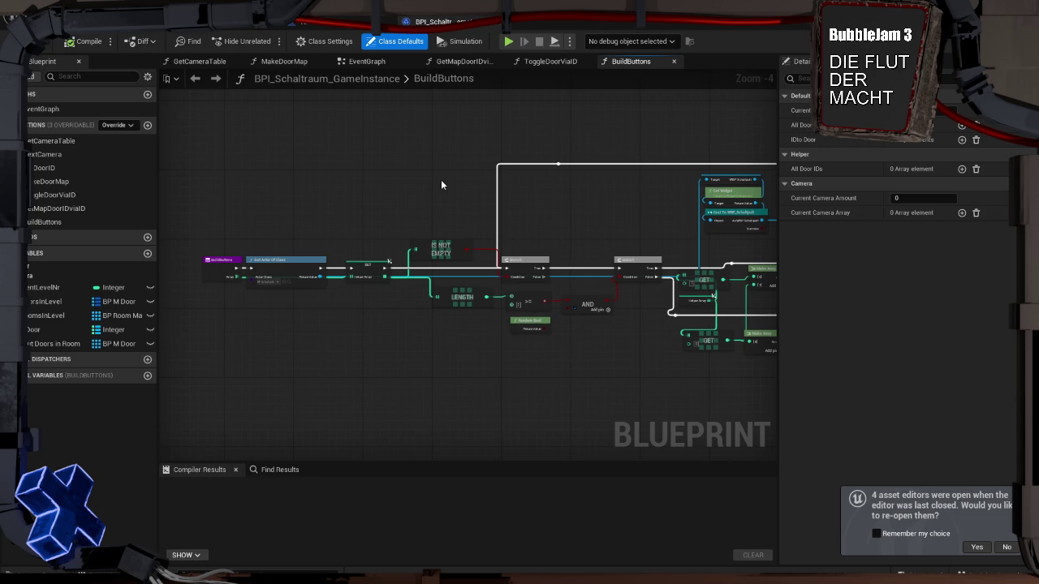
pyautogui.scroll(-1, 442, 185)
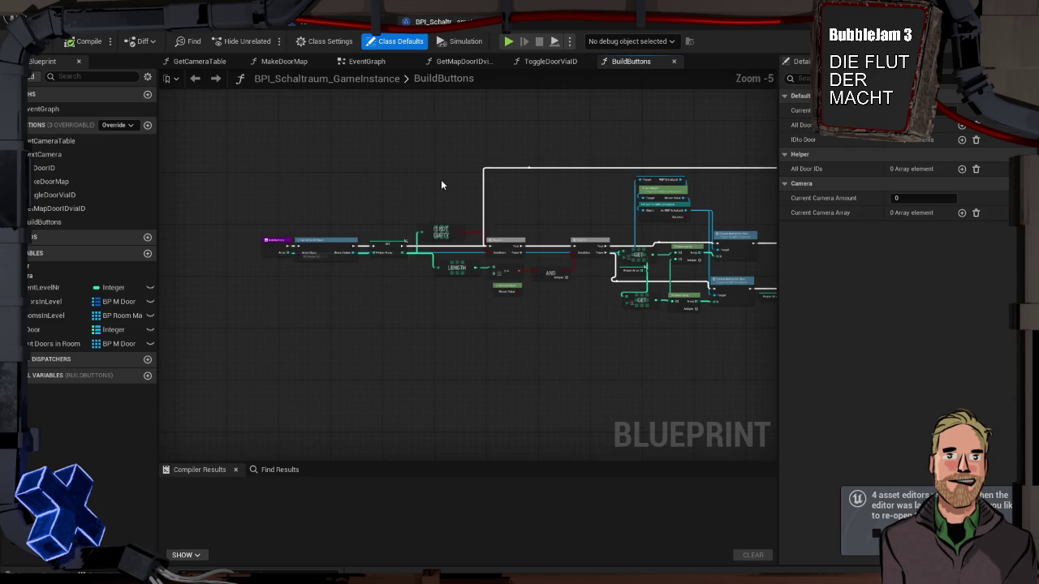
pyautogui.moveTo(443, 179); pyautogui.dragTo(360, 199)
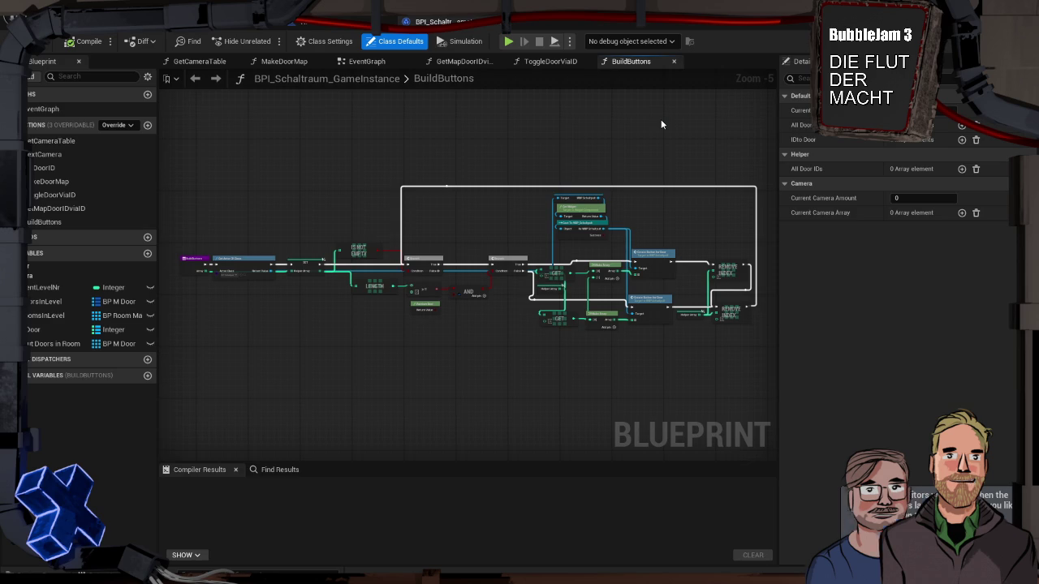
# Leave the Blueprint editor for the level viewport, orbit the camera, and bring up the Content Drawer
pyautogui.doubleClick(447, 77)
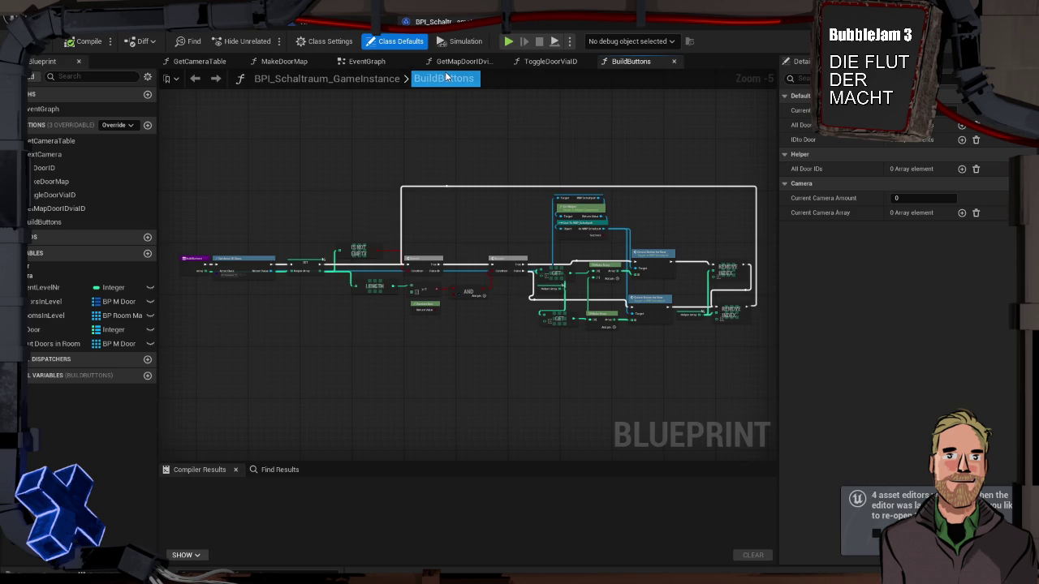
pyautogui.press('Escape')
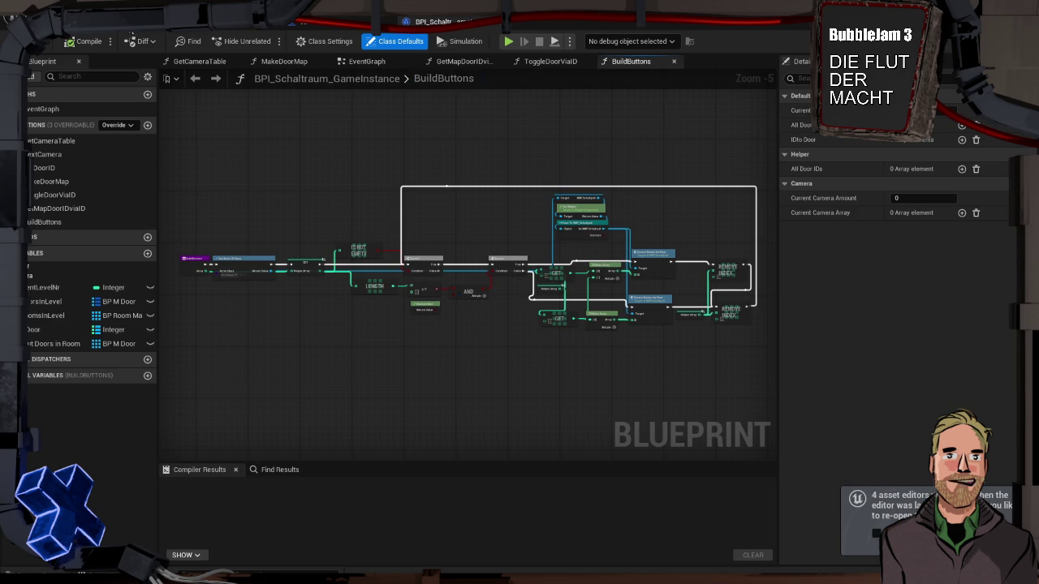
pyautogui.click(156, 38)
pyautogui.moveTo(630, 313); pyautogui.dragTo(397, 329)
pyautogui.hotkey('ctrl', 'space')
# From Blueprints > LevelBPs > Level, drag Level01 into the viewport as a level instance
pyautogui.doubleClick(262, 422)
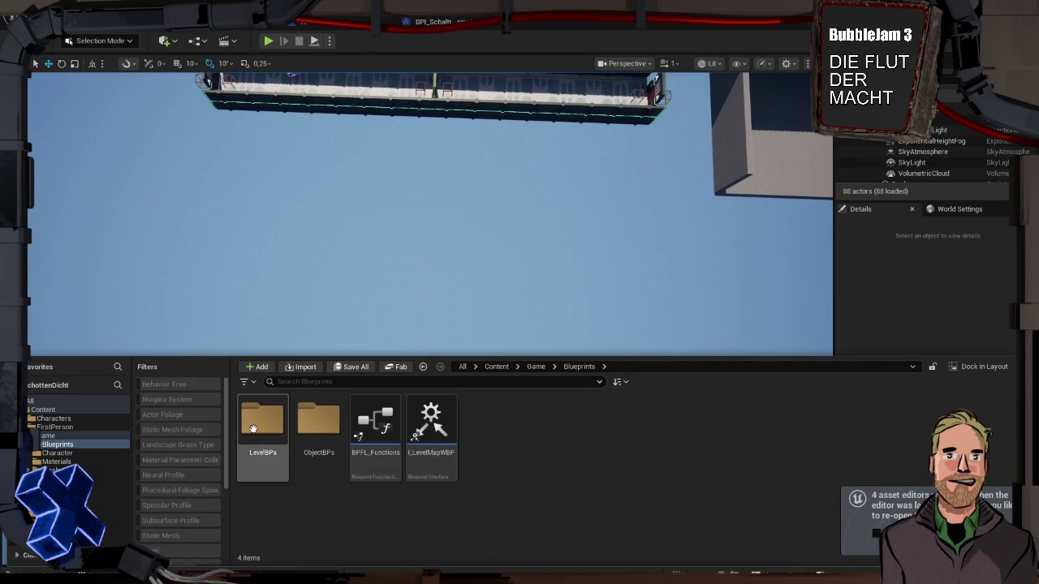
pyautogui.doubleClick(262, 422)
pyautogui.doubleClick(273, 424)
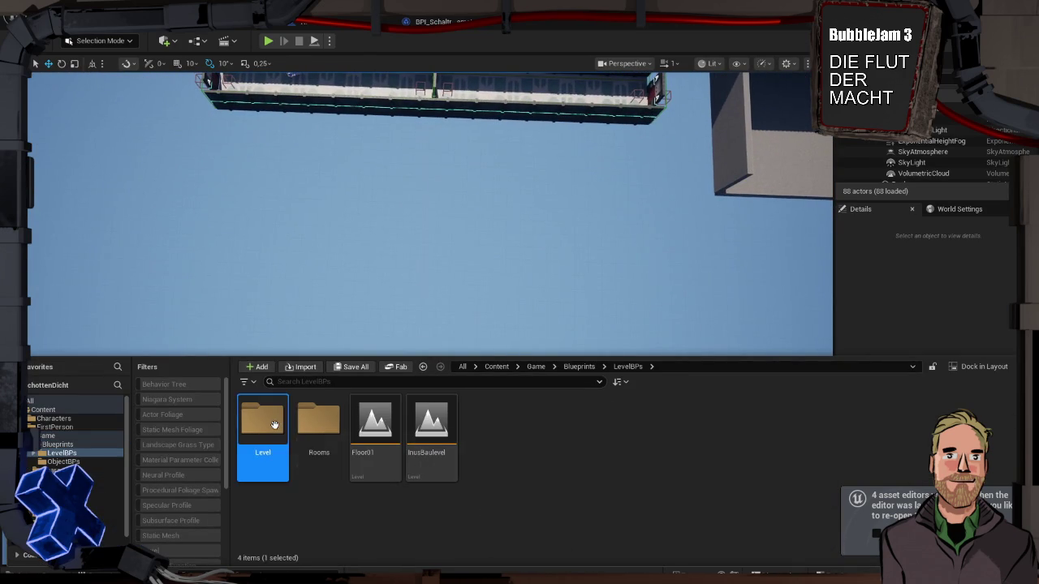
pyautogui.click(272, 418)
pyautogui.moveTo(272, 418)
pyautogui.mouseDown()
pyautogui.moveTo(364, 290)
pyautogui.moveTo(399, 313)
pyautogui.moveTo(279, 311)
pyautogui.mouseUp()
# Move the Level01 instance along X to about 3336.6, 2081.41, 2209.0
pyautogui.scroll(-3, 462, 367)
pyautogui.moveTo(322, 346); pyautogui.dragTo(321, 405)
pyautogui.scroll(-2, 324, 382)
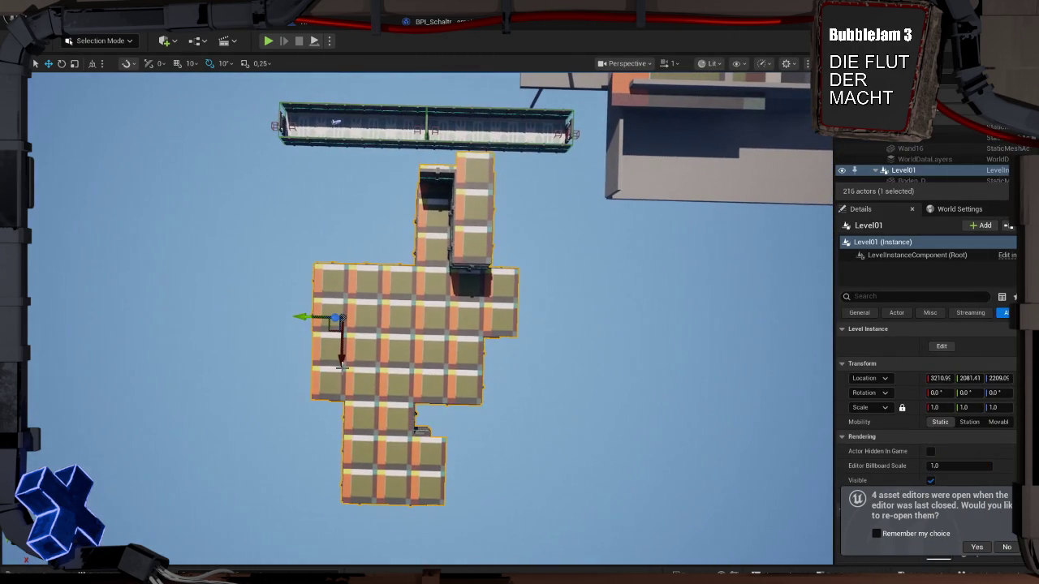
pyautogui.moveTo(341, 363); pyautogui.dragTo(341, 380)
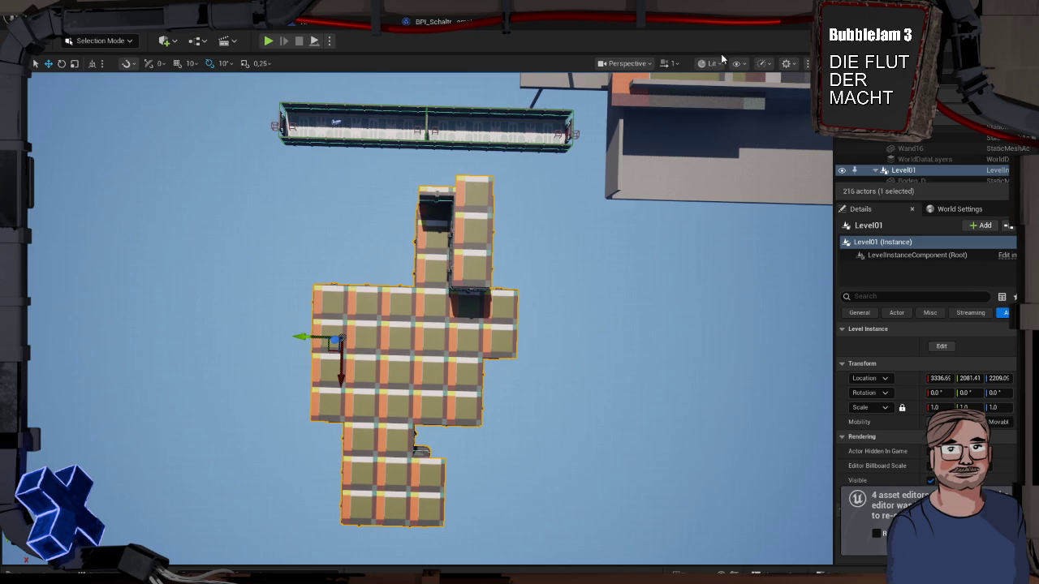
pyautogui.click(647, 64)
# Switch the viewport to Top view and zoom and pan until Level01's tiled floor layout fills it
pyautogui.click(638, 132)
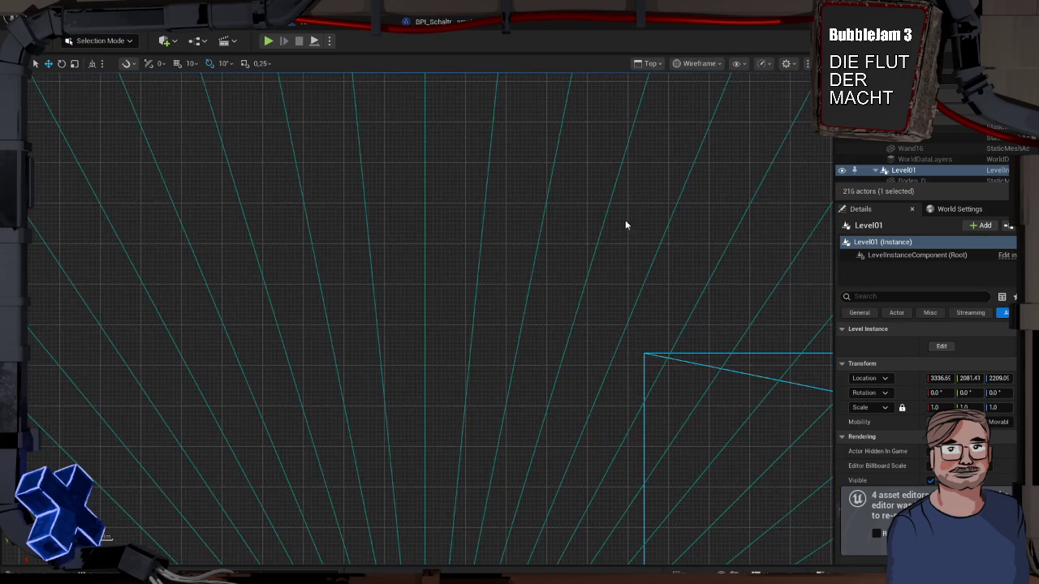
pyautogui.scroll(-5, 526, 244)
pyautogui.scroll(3, 468, 386)
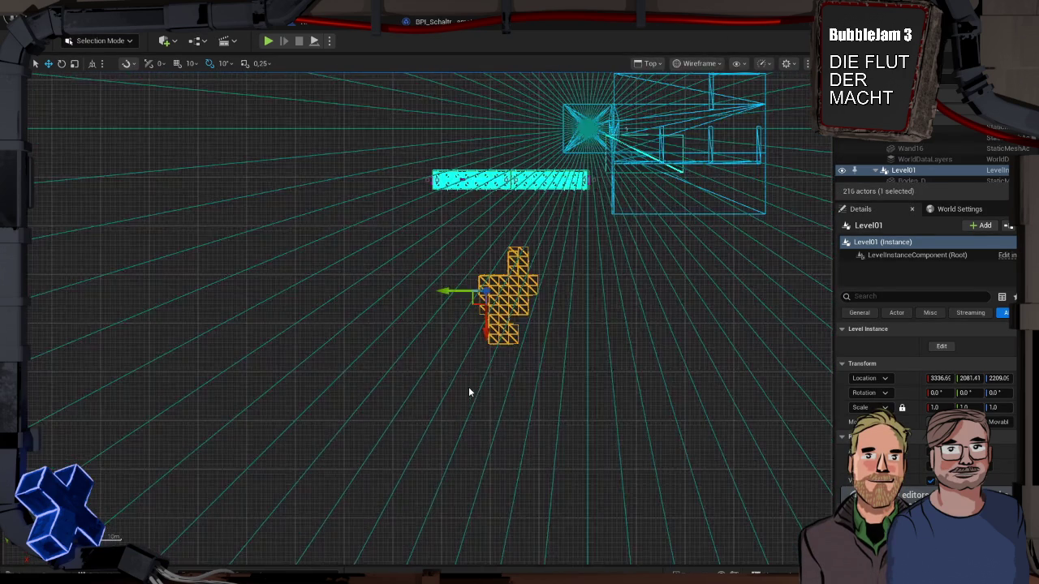
pyautogui.scroll(3, 478, 333)
pyautogui.scroll(3, 478, 238)
pyautogui.moveTo(478, 244)
pyautogui.mouseDown()
pyautogui.moveTo(401, 301)
pyautogui.moveTo(414, 302)
pyautogui.mouseUp()
pyautogui.scroll(3, 405, 306)
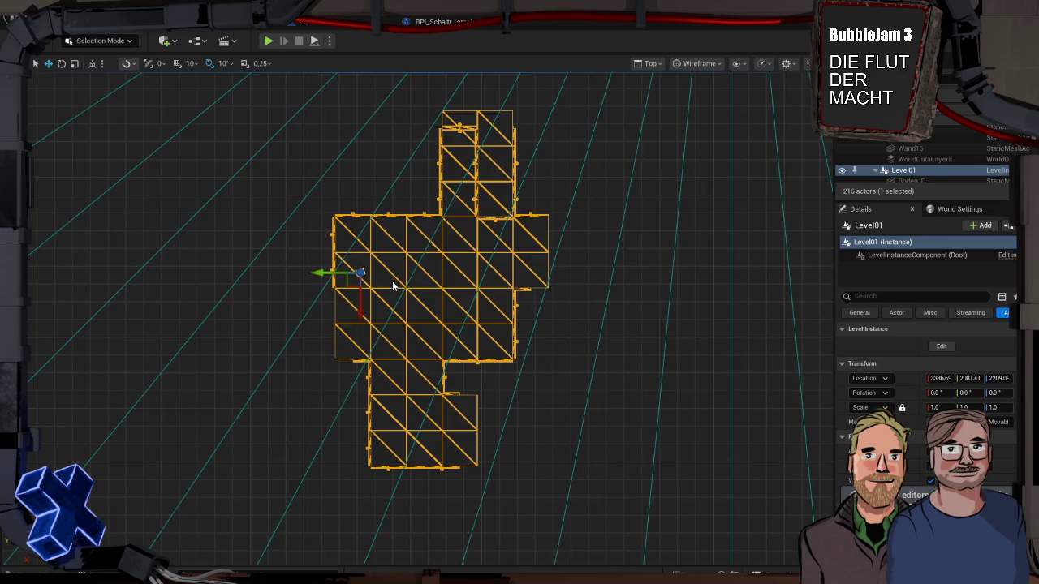
# Enter Level Instance Edit on Level01 and scroll down through its pieces in the Outliner
pyautogui.doubleClick(392, 281)
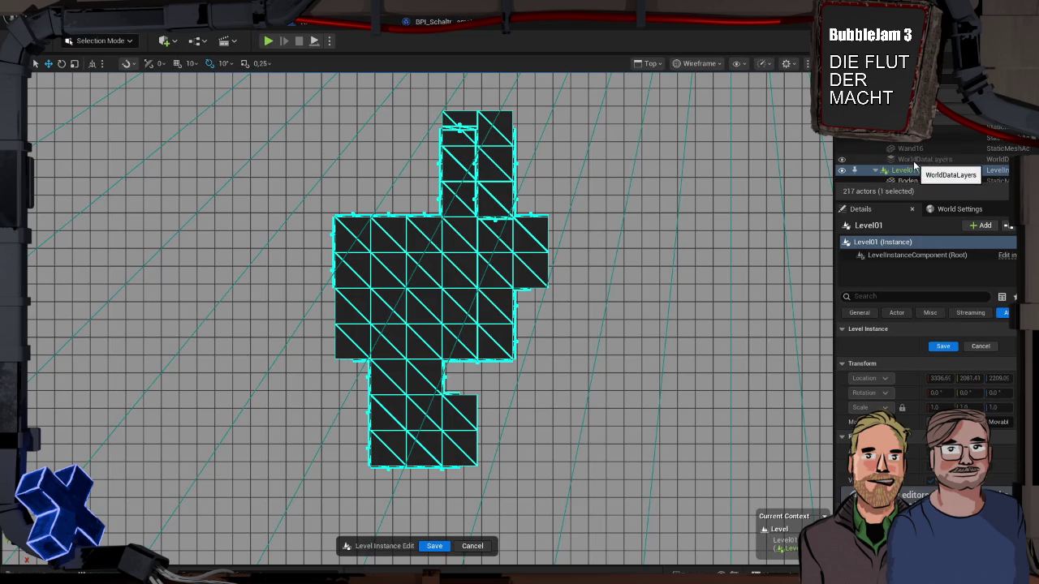
pyautogui.scroll(-5, 913, 164)
pyautogui.scroll(-5, 915, 168)
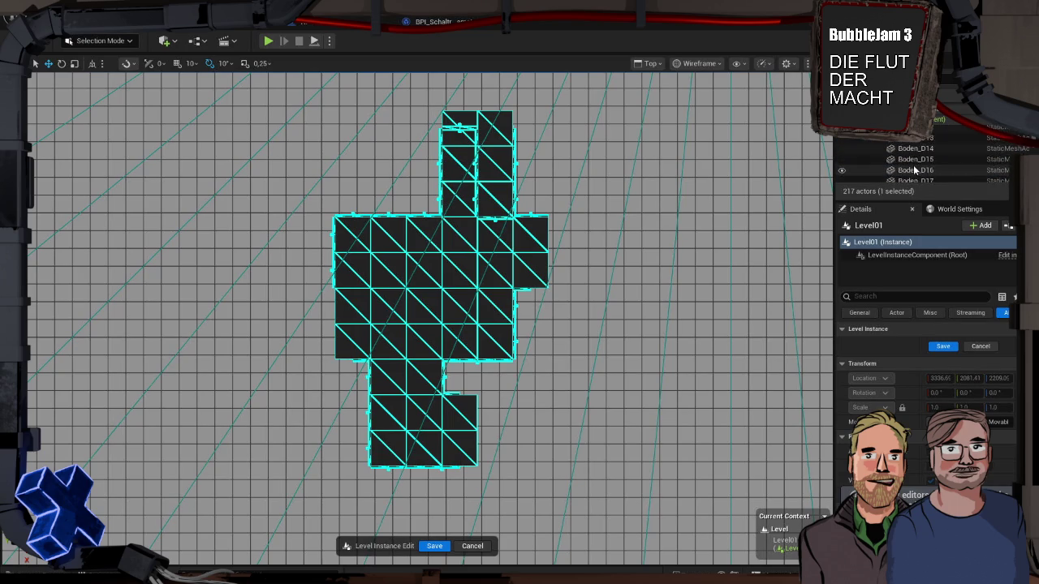
pyautogui.scroll(-8, 915, 168)
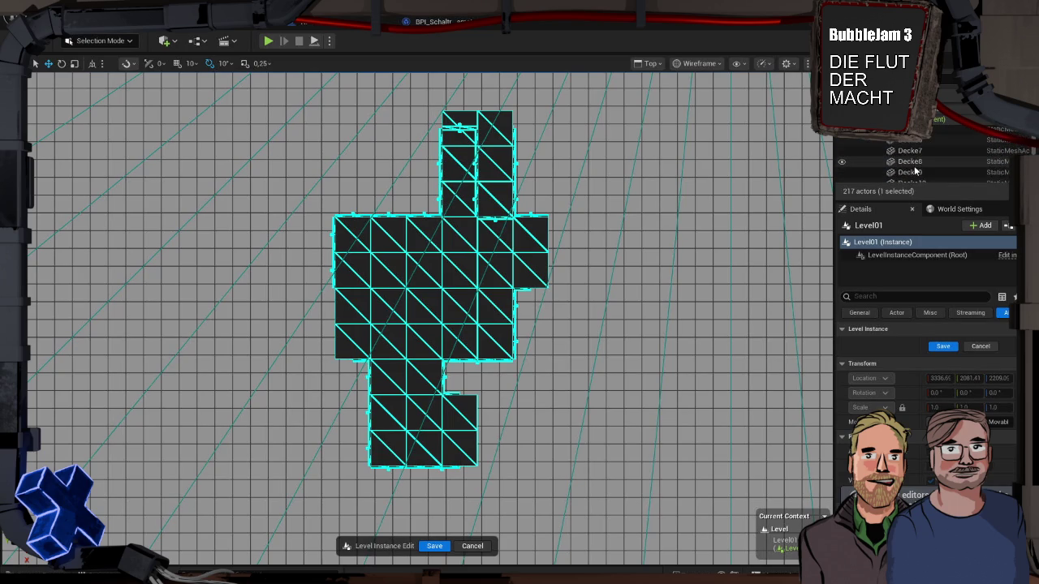
pyautogui.scroll(-8, 915, 171)
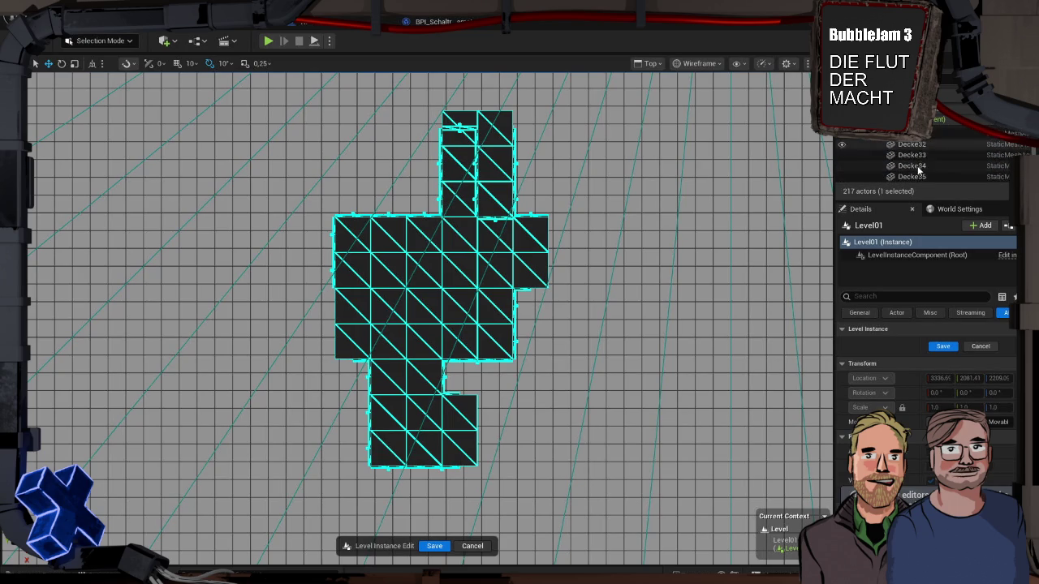
pyautogui.scroll(-8, 919, 168)
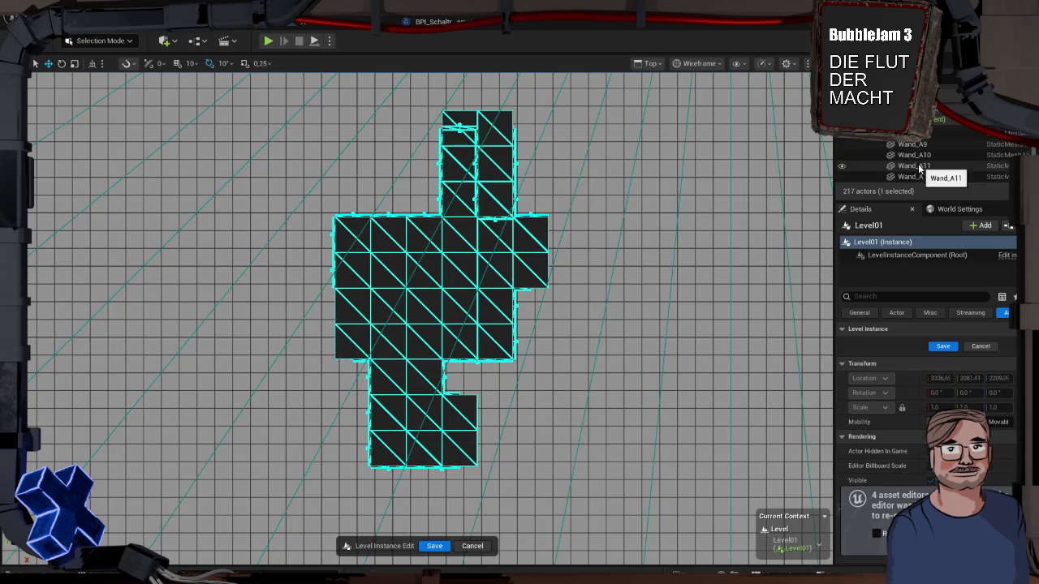
pyautogui.scroll(-10, 920, 168)
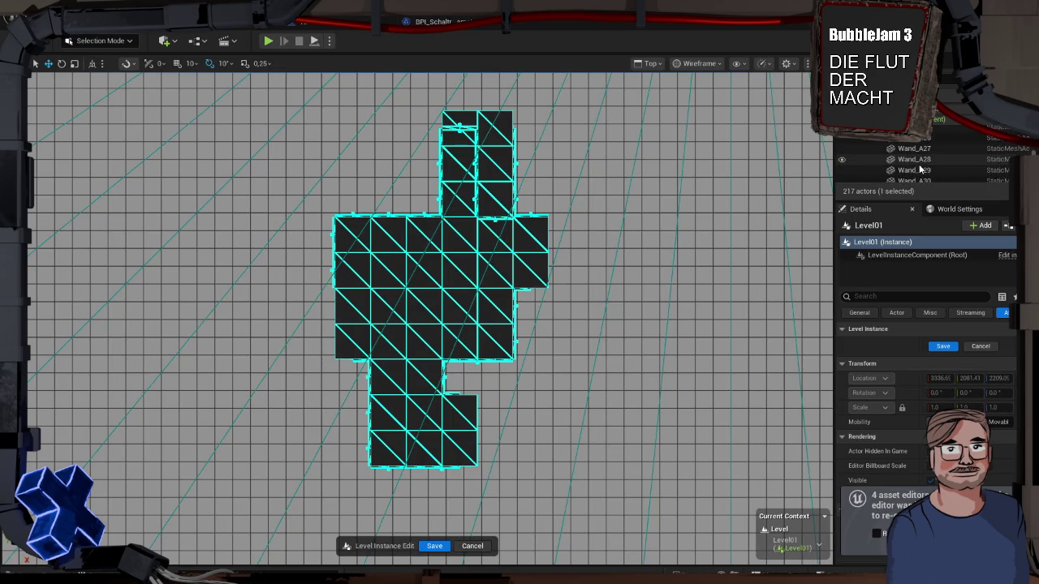
pyautogui.scroll(-8, 920, 168)
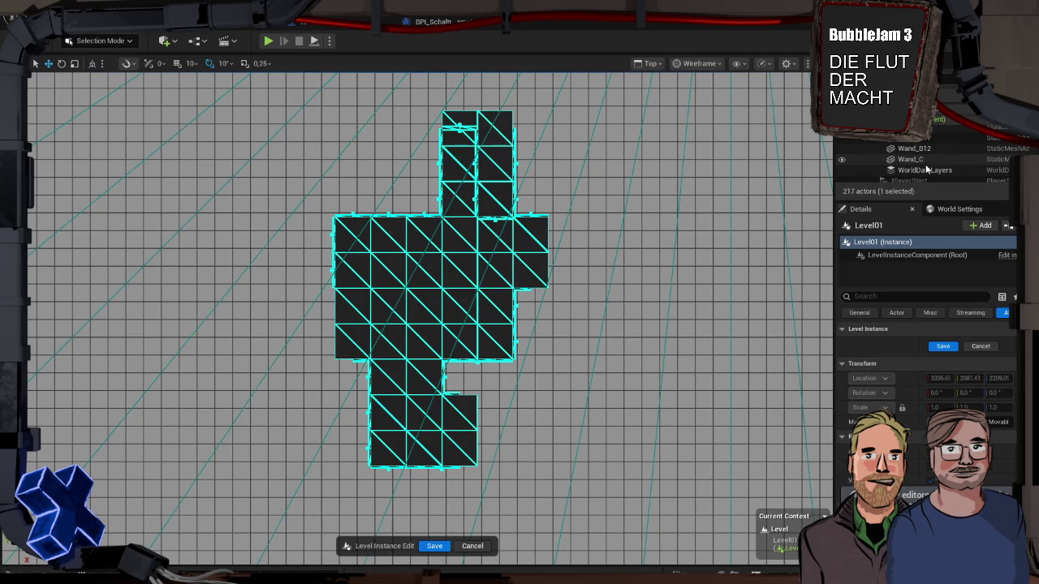
# Scroll back through the Outliner and select the ceiling piece Decke37
pyautogui.scroll(3, 926, 168)
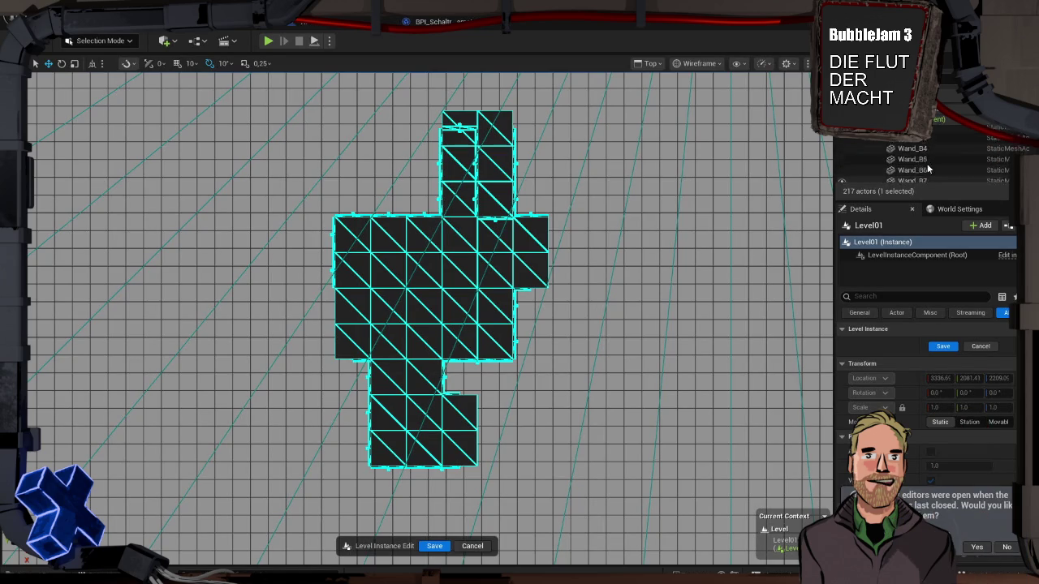
pyautogui.scroll(2, 929, 169)
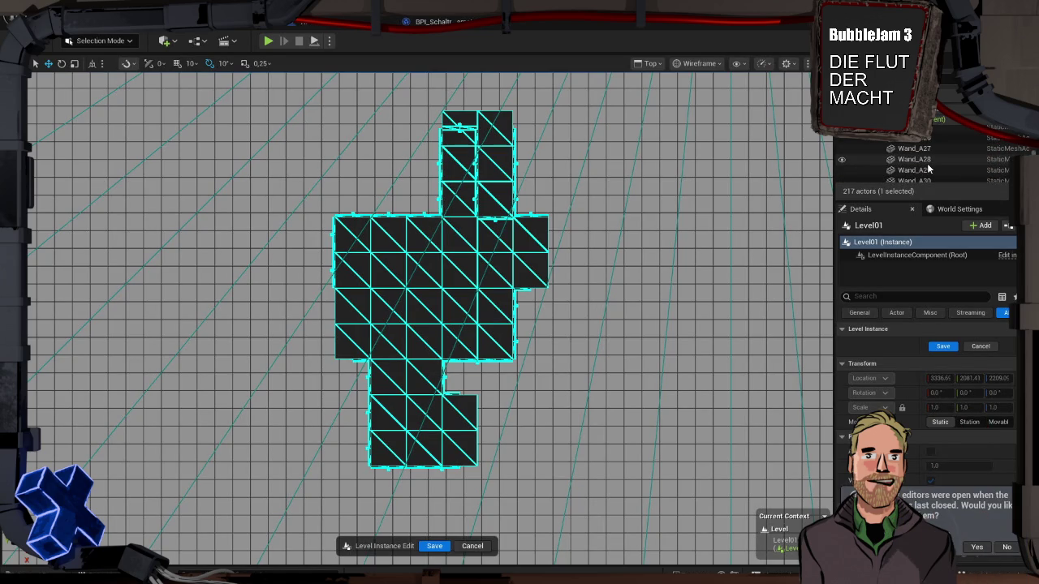
pyautogui.scroll(3, 930, 168)
pyautogui.scroll(2, 930, 168)
pyautogui.scroll(10, 929, 168)
pyautogui.scroll(-3, 927, 165)
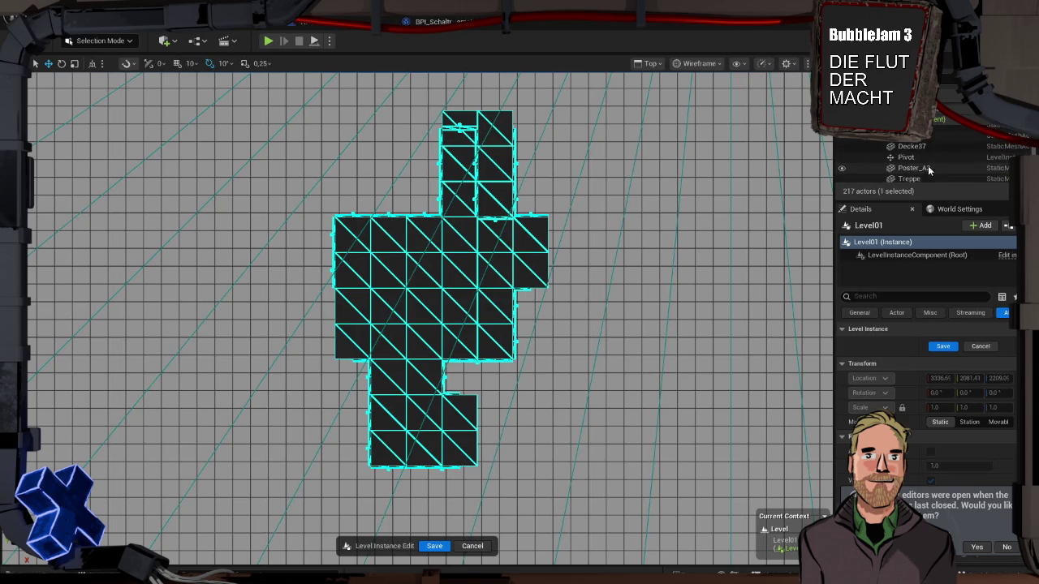
pyautogui.click(932, 146)
pyautogui.scroll(5, 932, 145)
pyautogui.scroll(8, 932, 144)
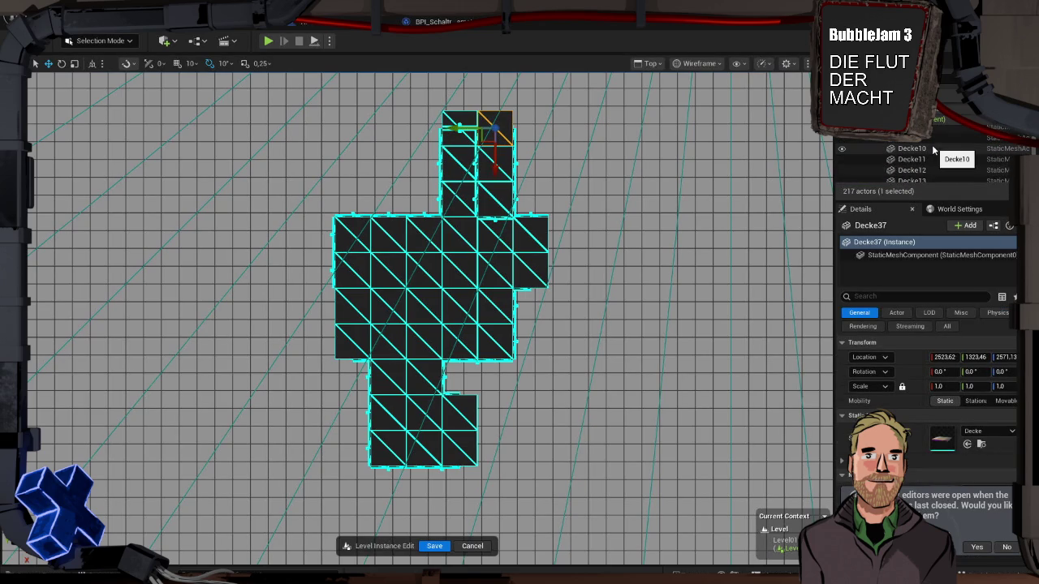
# Select ceiling pieces Decke through Decke37 and drag all 37 to the right
pyautogui.scroll(5, 933, 148)
pyautogui.keyDown('shift'); pyautogui.click(933, 154); pyautogui.keyUp('shift')
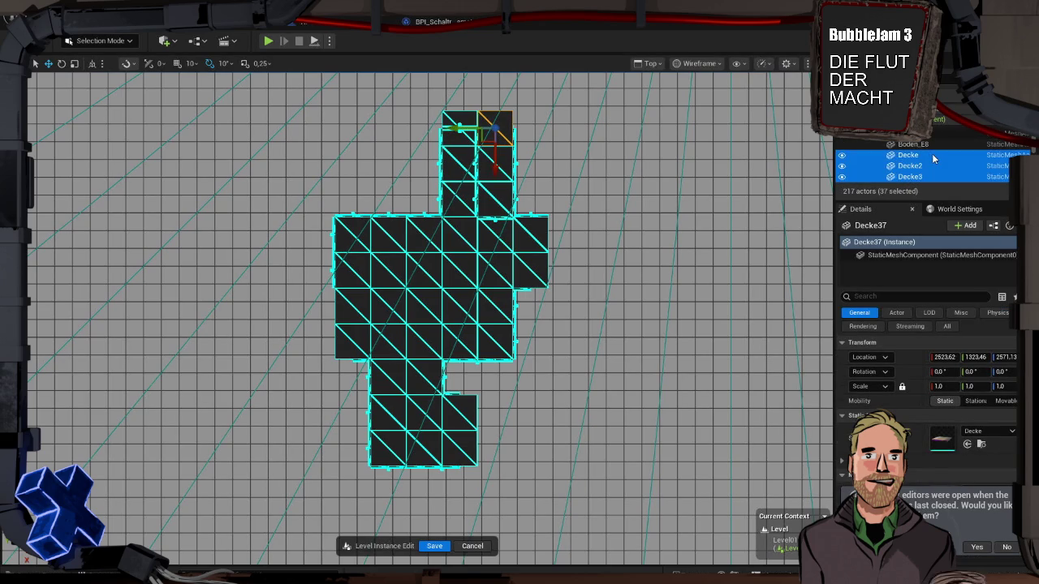
pyautogui.moveTo(461, 129)
pyautogui.mouseDown()
pyautogui.moveTo(603, 132)
pyautogui.moveTo(703, 156)
pyautogui.moveTo(691, 157)
pyautogui.mouseUp()
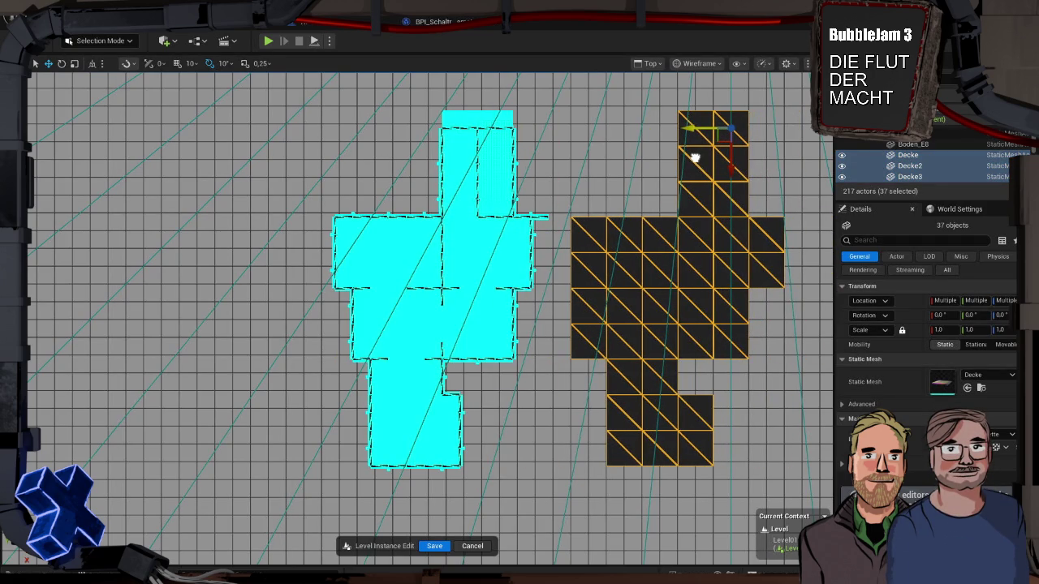
pyautogui.click(545, 166)
# Marquee-select the floor and wall meshes left behind in the layout
pyautogui.scroll(3, 464, 209)
pyautogui.scroll(-1, 463, 210)
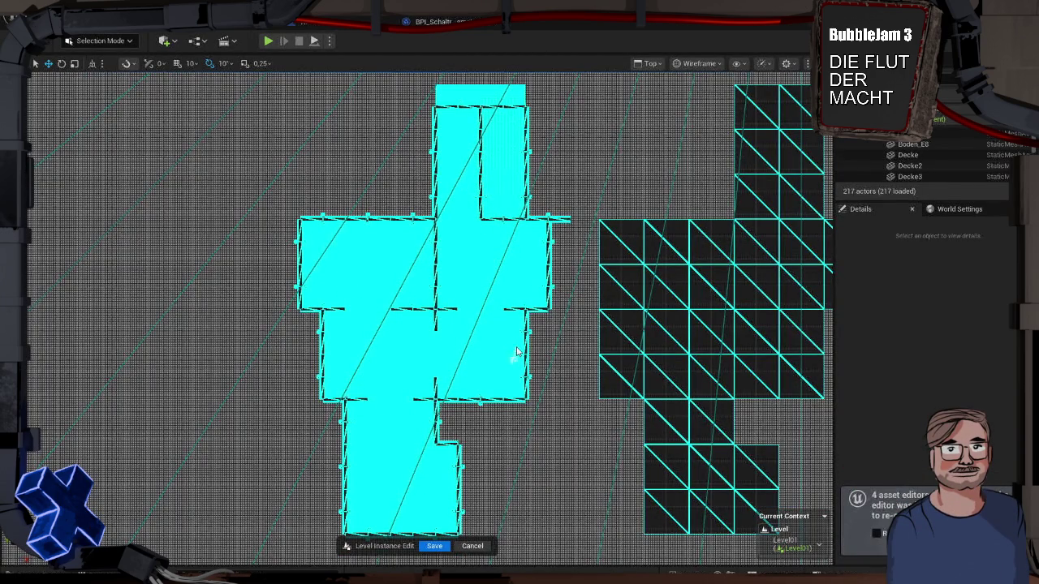
pyautogui.scroll(1, 536, 376)
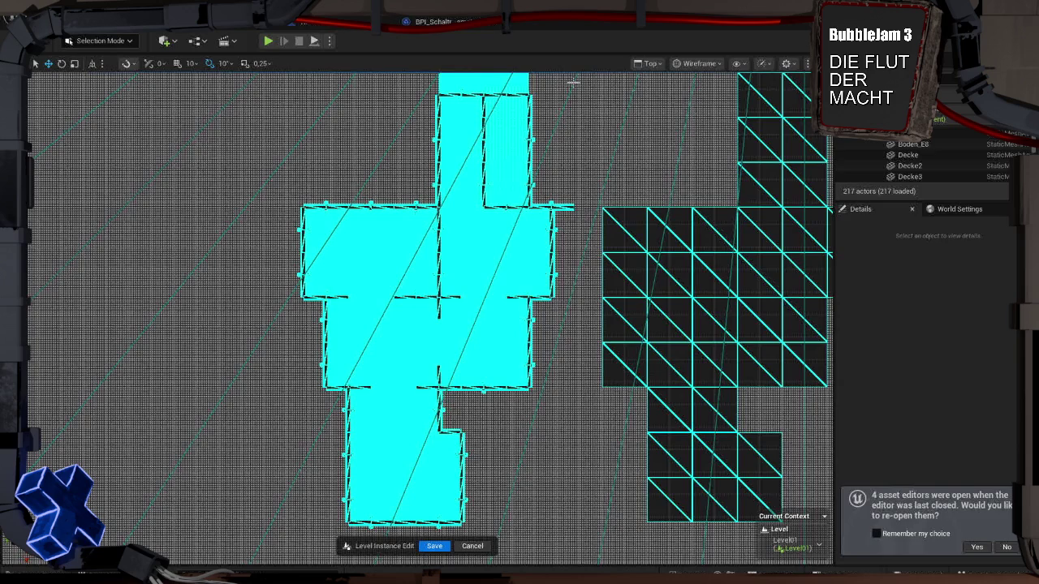
pyautogui.moveTo(574, 82)
pyautogui.mouseDown()
pyautogui.moveTo(408, 233)
pyautogui.moveTo(281, 481)
pyautogui.moveTo(278, 542)
pyautogui.mouseUp()
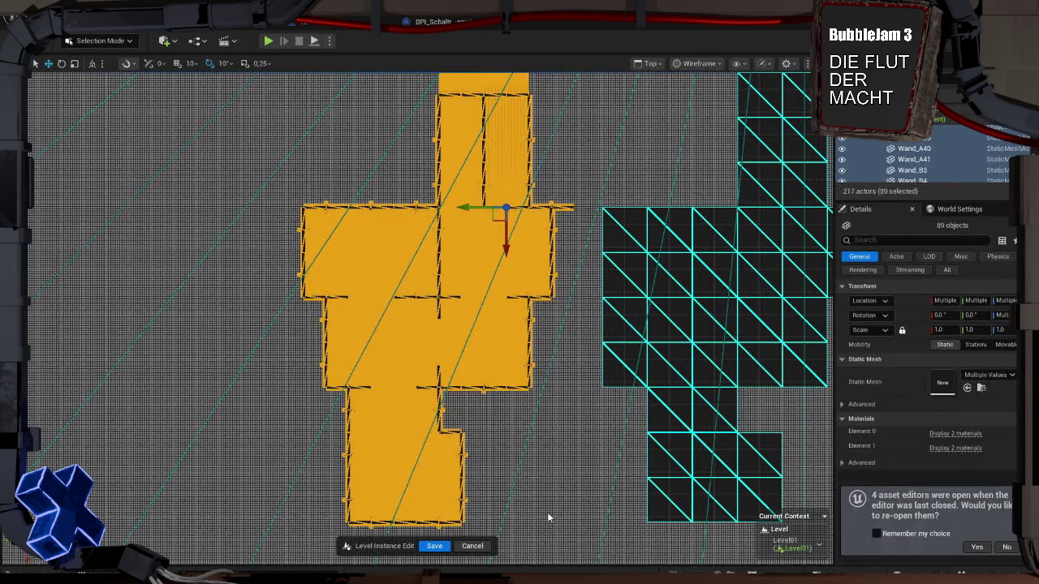
pyautogui.click(547, 512)
pyautogui.press('super+shift+s')
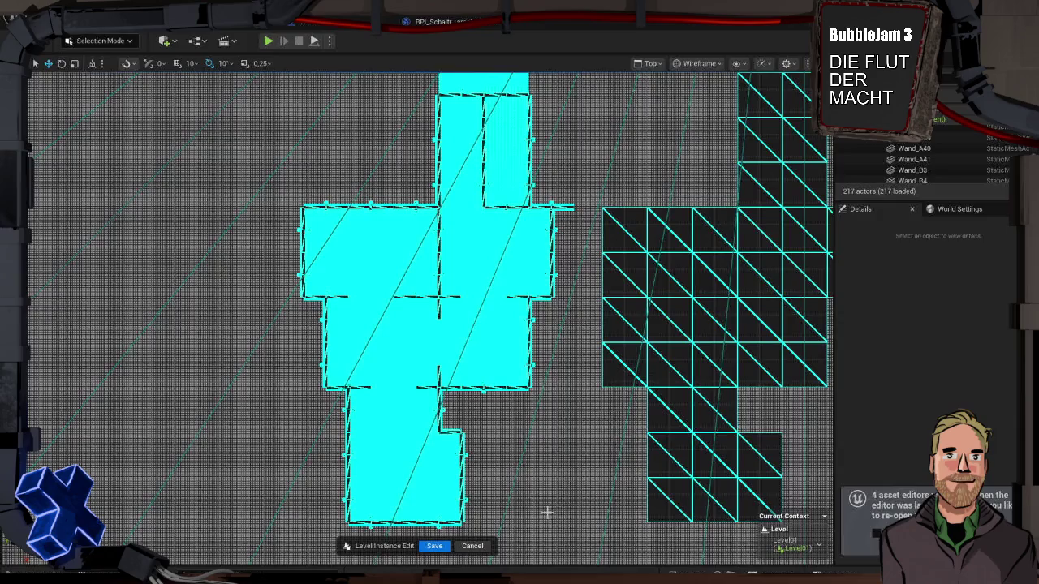
pyautogui.moveTo(557, 535)
pyautogui.mouseDown()
pyautogui.moveTo(341, 371)
pyautogui.moveTo(270, 77)
pyautogui.moveTo(287, 73)
pyautogui.mouseUp()
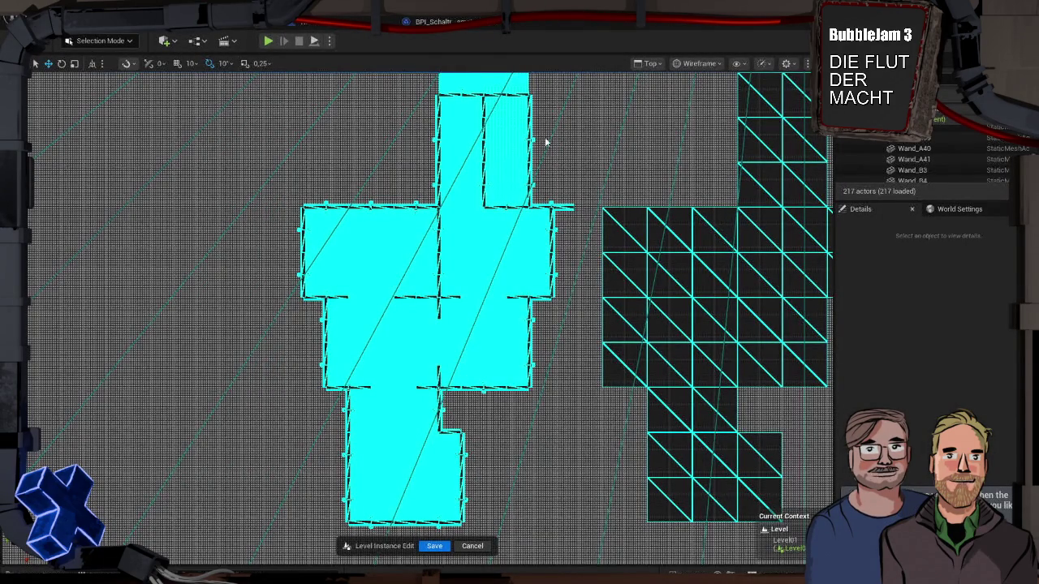
pyautogui.press('super+shift+s')
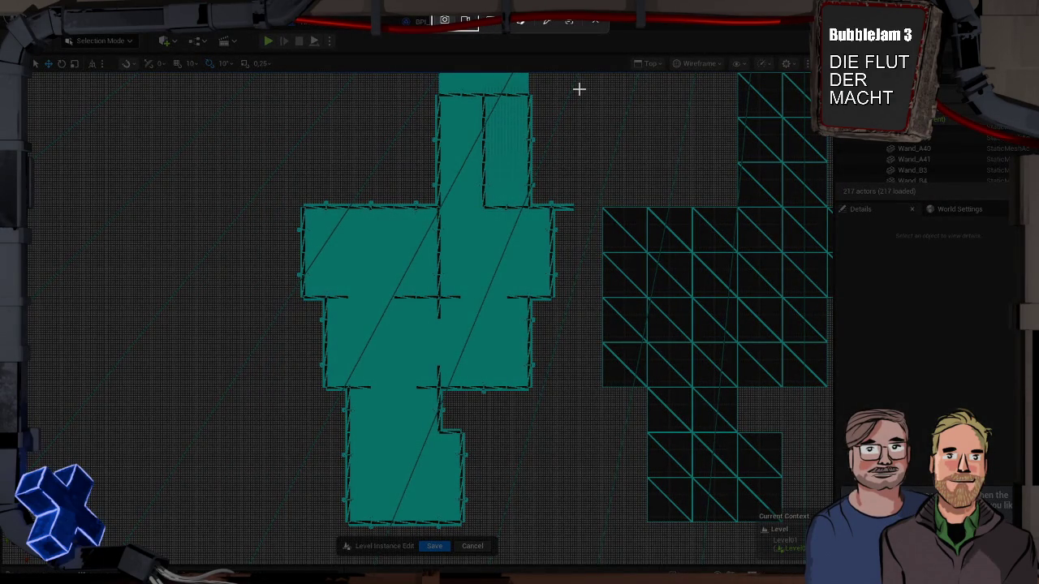
pyautogui.moveTo(579, 88)
pyautogui.mouseDown()
pyautogui.moveTo(460, 216)
pyautogui.moveTo(321, 449)
pyautogui.moveTo(332, 435)
pyautogui.moveTo(278, 543)
pyautogui.moveTo(282, 556)
pyautogui.moveTo(278, 548)
pyautogui.mouseUp()
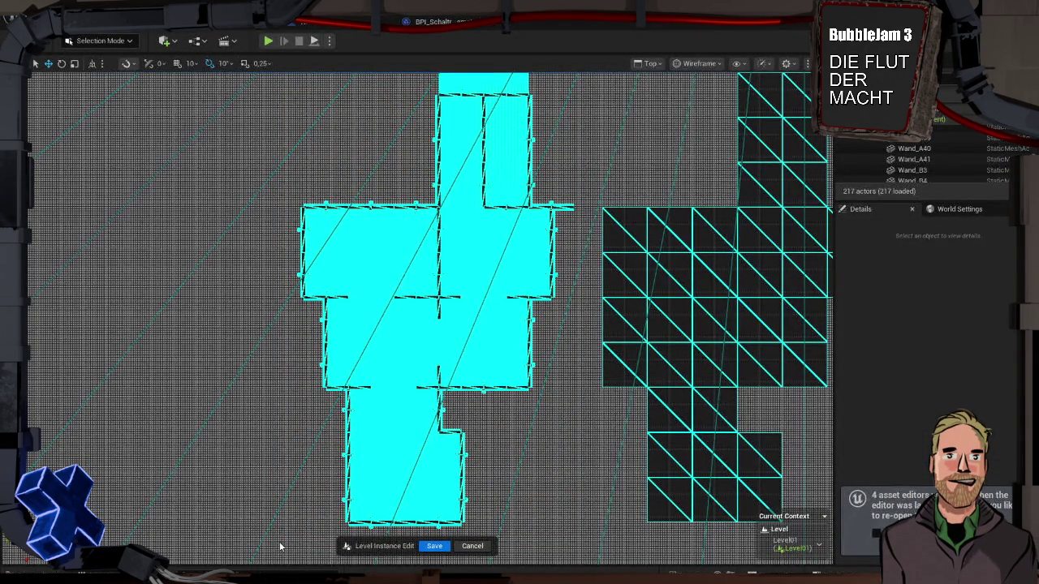
pyautogui.click(472, 544)
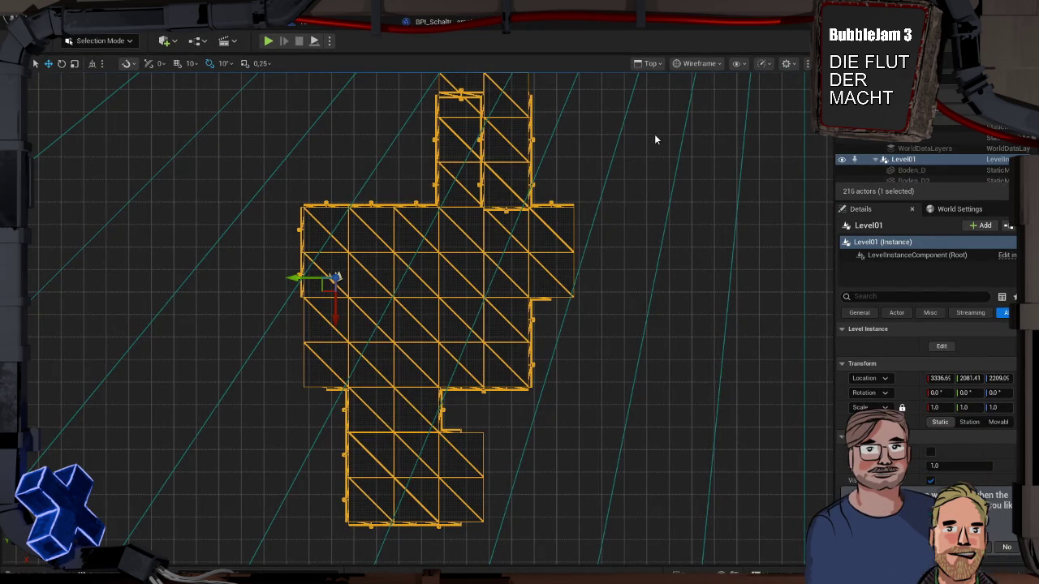
# Switch the viewport to lit perspective and frame the level platform up close
pyautogui.hotkey('alt', 'g')
pyautogui.moveTo(422, 325)
pyautogui.mouseDown()
pyautogui.moveTo(431, 301)
pyautogui.moveTo(414, 288)
pyautogui.mouseUp()
pyautogui.press('f')
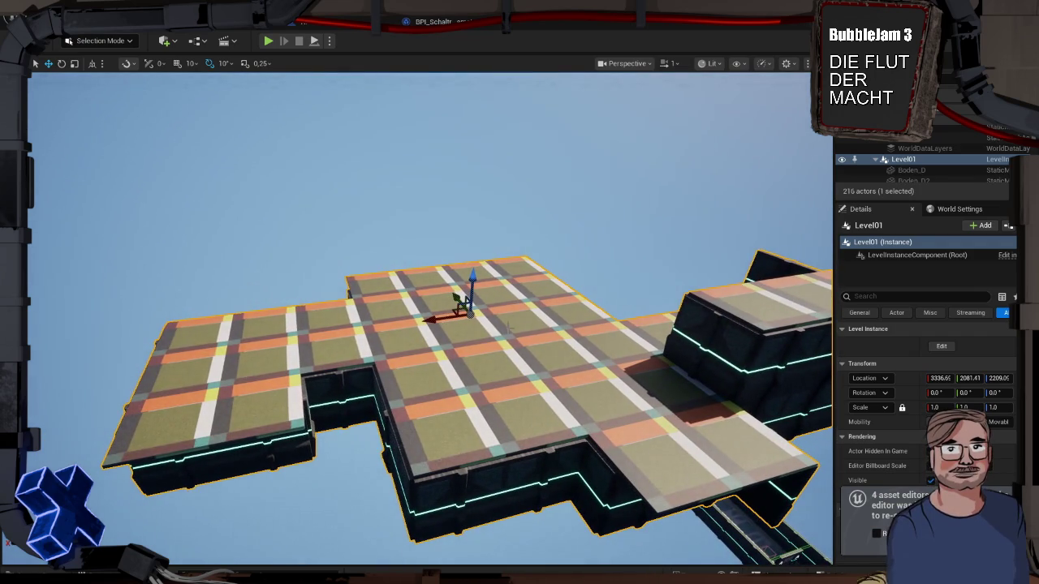
# In the Content Drawer's Level folder, select the Level01 asset and start renaming it
pyautogui.hotkey('ctrl', 'space')
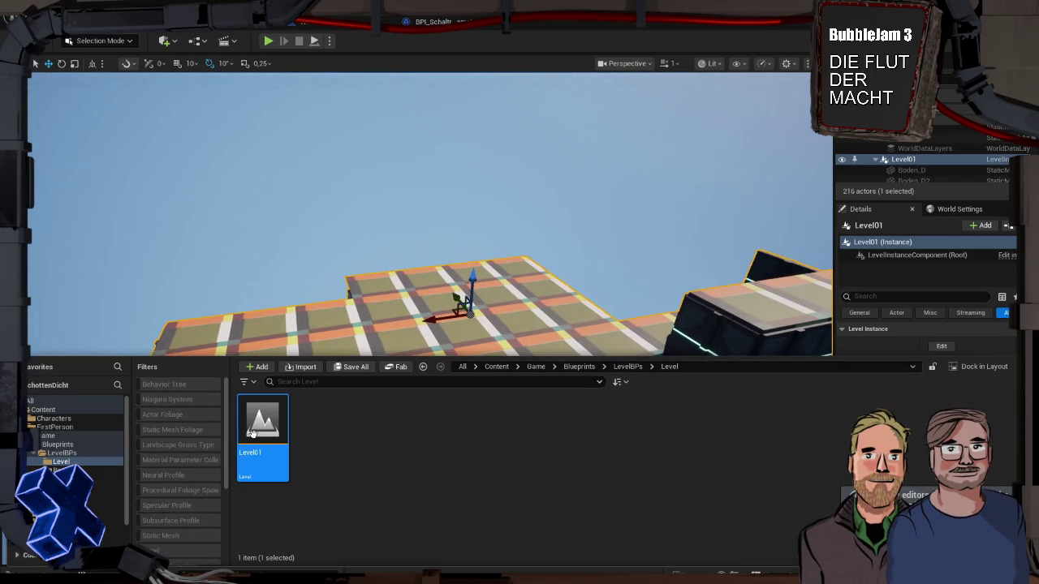
pyautogui.click(280, 428)
pyautogui.moveTo(280, 429)
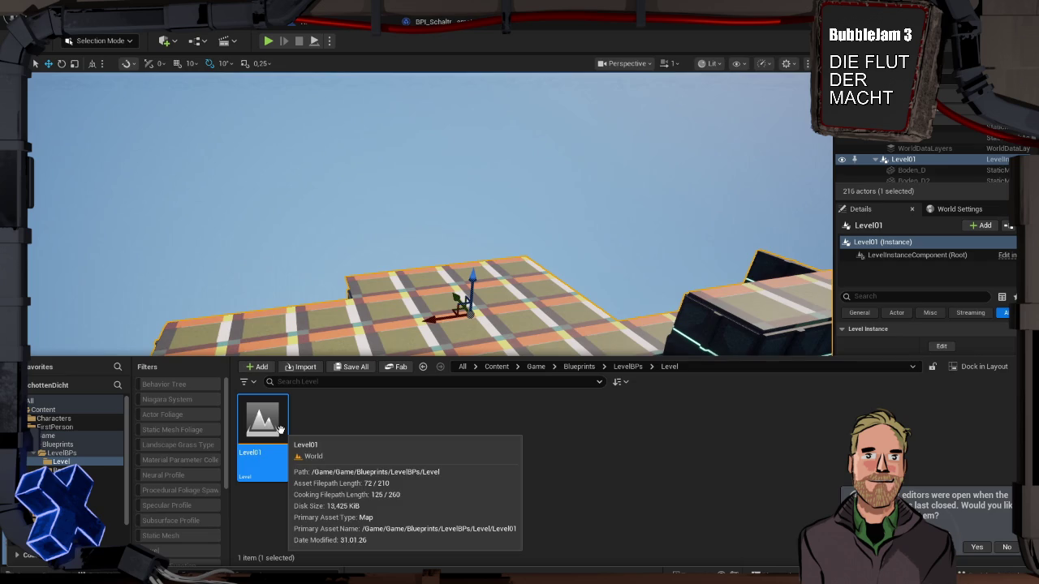
pyautogui.press('F2')
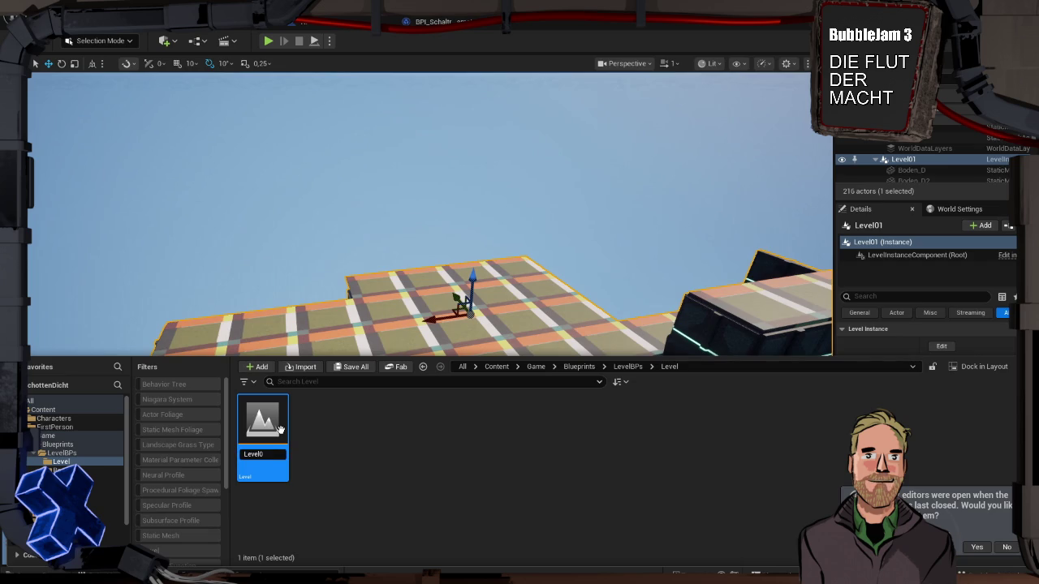
pyautogui.click(263, 455)
pyautogui.write('2')
# Confirm the new name Level02, then hide the asset list and frame the platform
pyautogui.press('Return')
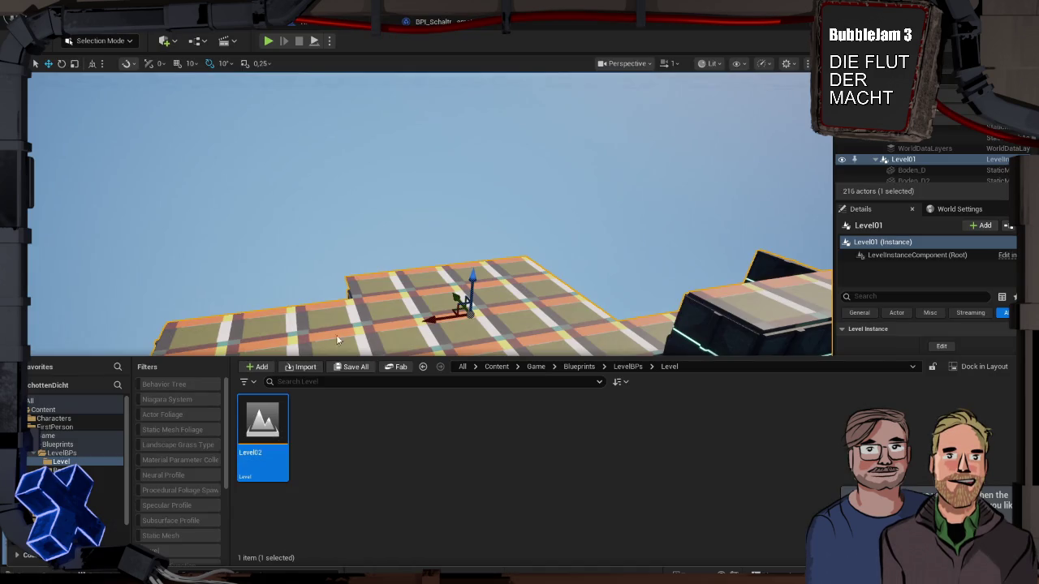
pyautogui.press('f')
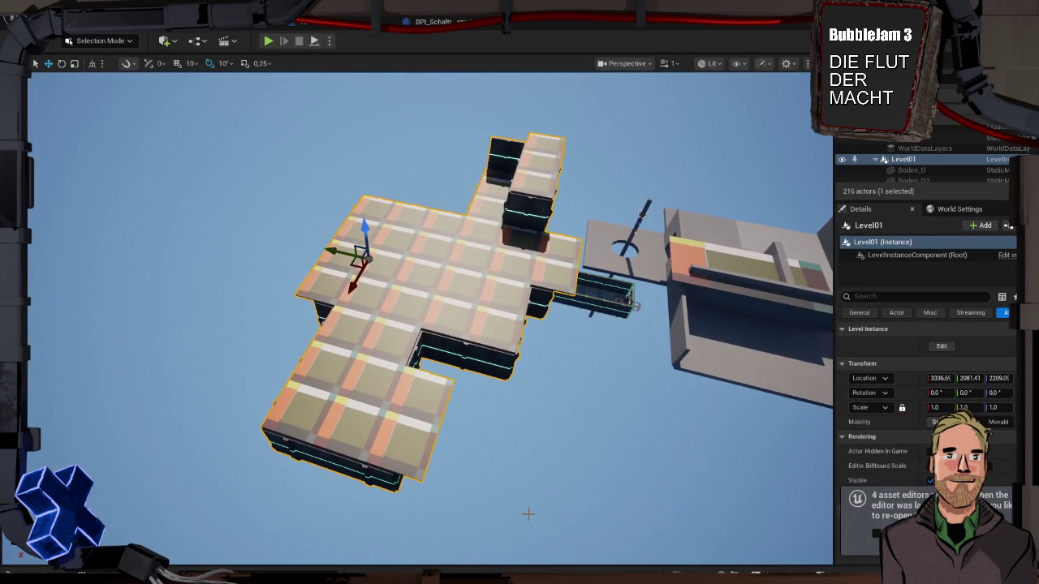
pyautogui.press('super')
# Search Start for 'affinity' and launch the Affinity app
pyautogui.write('affinity')
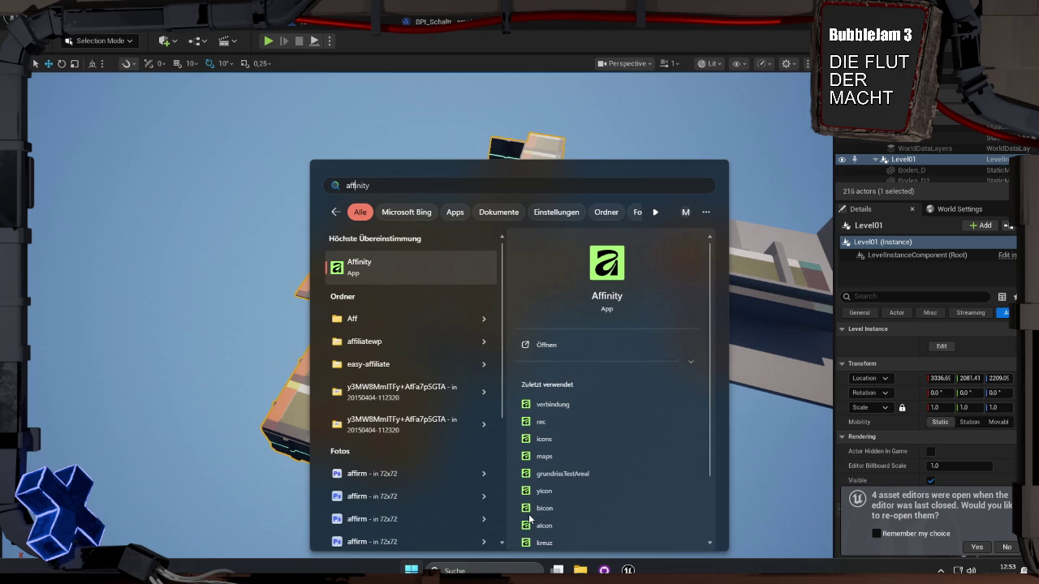
pyautogui.press('Return')
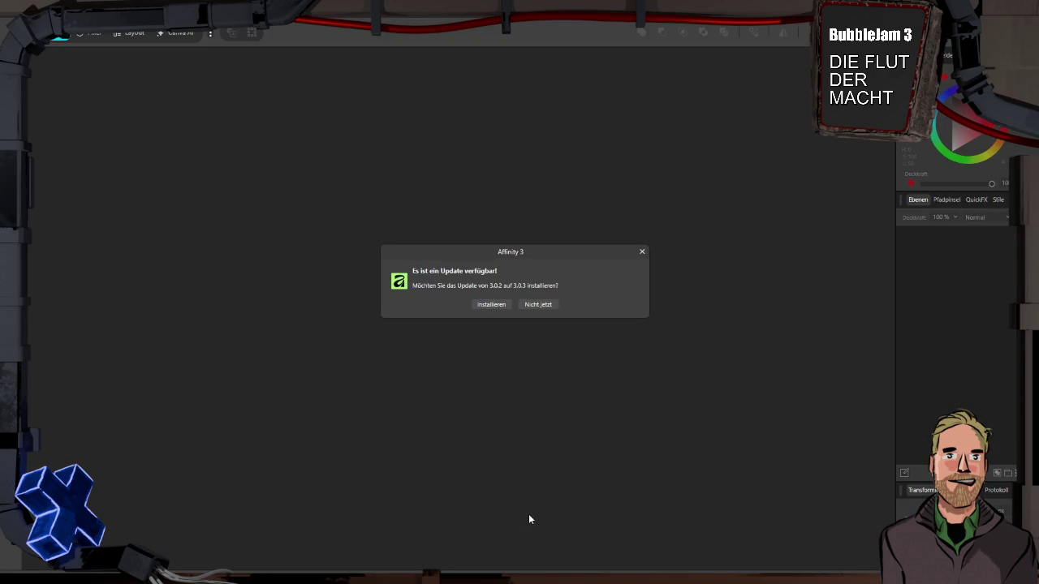
# Decline the 3.0.3 update with Nicht jetzt and open the recent document maps.af
pyautogui.click(551, 304)
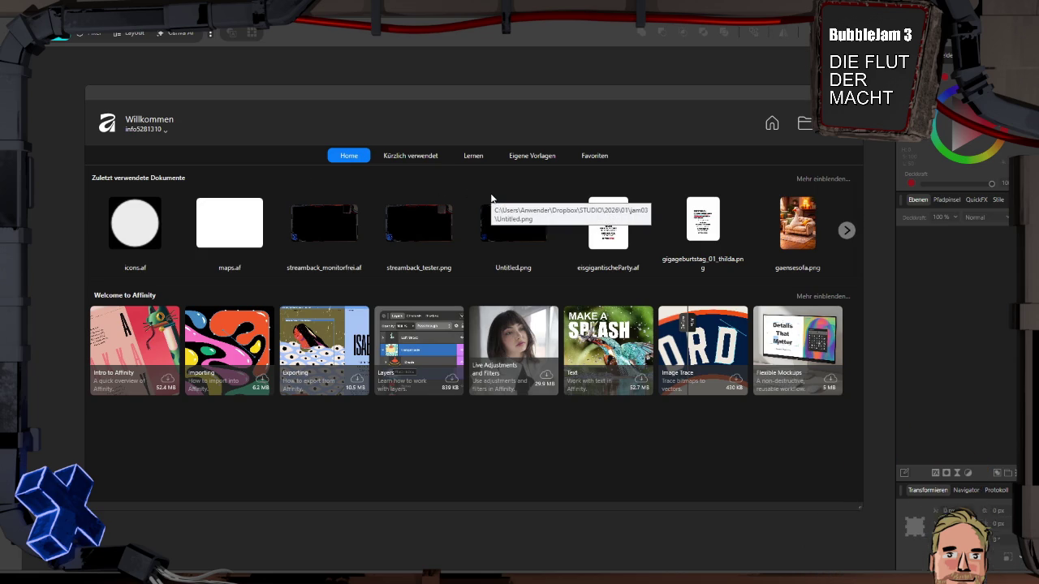
pyautogui.click(231, 221)
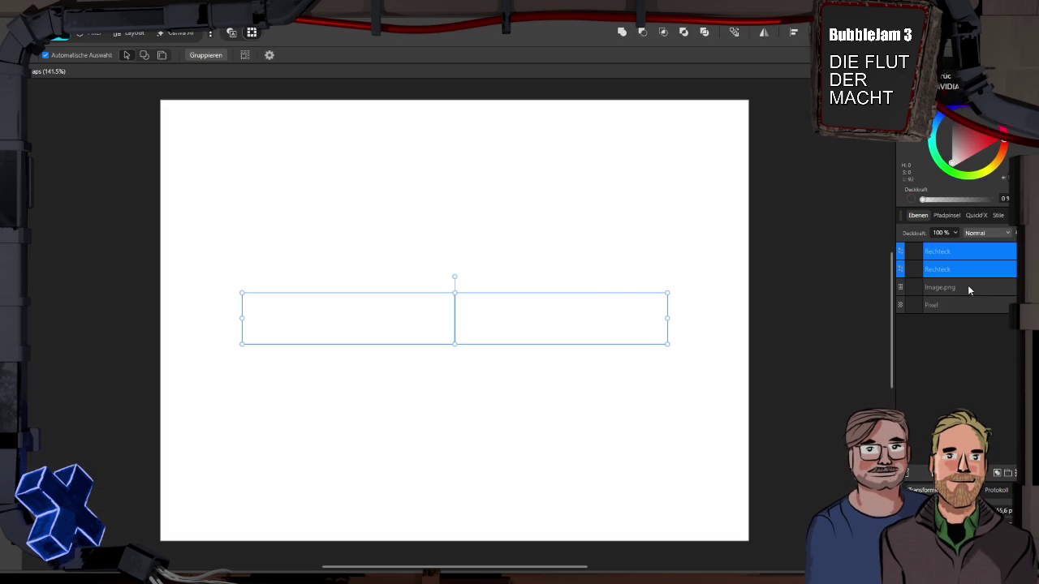
# Deselect the rectangles, paste the captured cyan floor-plan image, and scale it down to fit the page
pyautogui.click(741, 387)
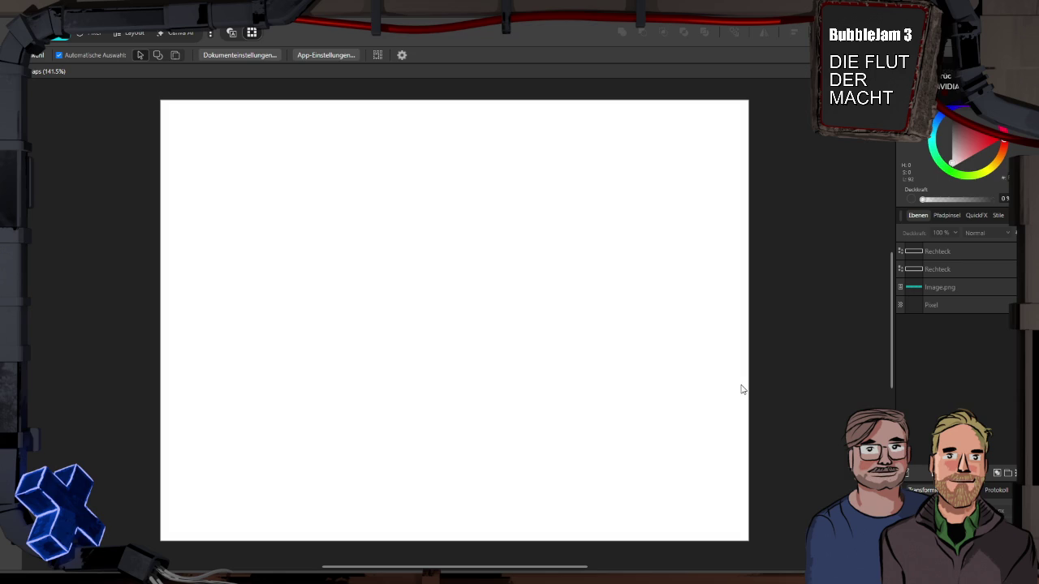
pyautogui.hotkey('ctrl', 'v')
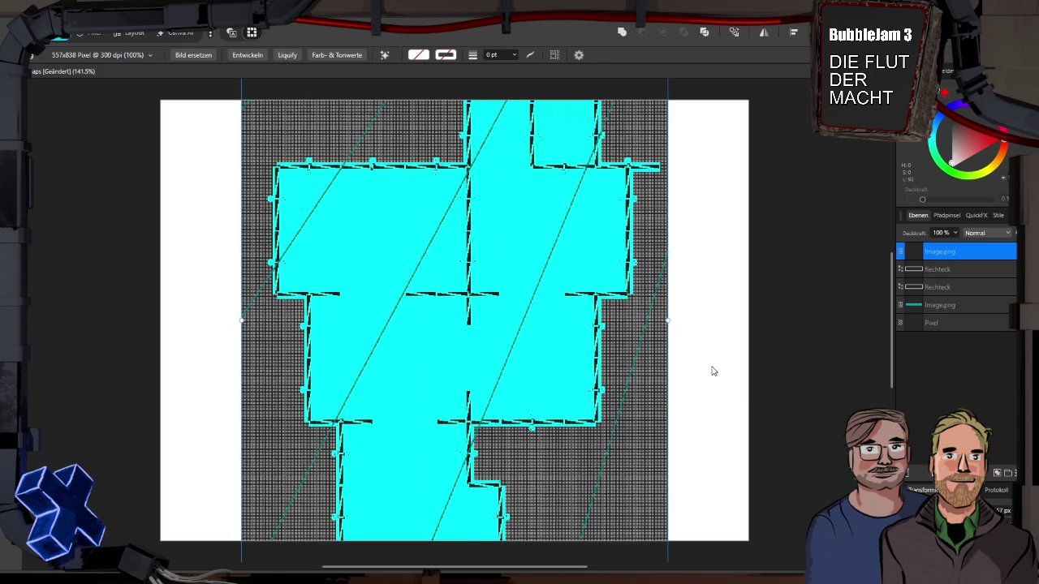
pyautogui.moveTo(671, 322)
pyautogui.mouseDown()
pyautogui.moveTo(542, 333)
pyautogui.moveTo(517, 323)
pyautogui.moveTo(547, 311)
pyautogui.mouseUp()
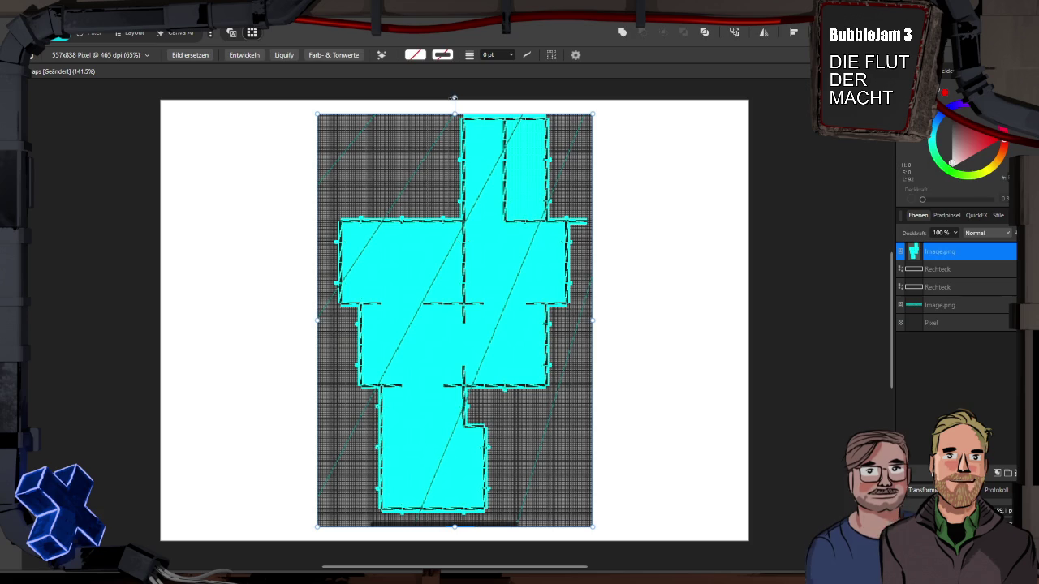
# Rotate the floor-plan image 90° into landscape and enlarge it to fill the page
pyautogui.moveTo(453, 99)
pyautogui.mouseDown()
pyautogui.moveTo(341, 116)
pyautogui.moveTo(156, 264)
pyautogui.moveTo(128, 326)
pyautogui.mouseUp()
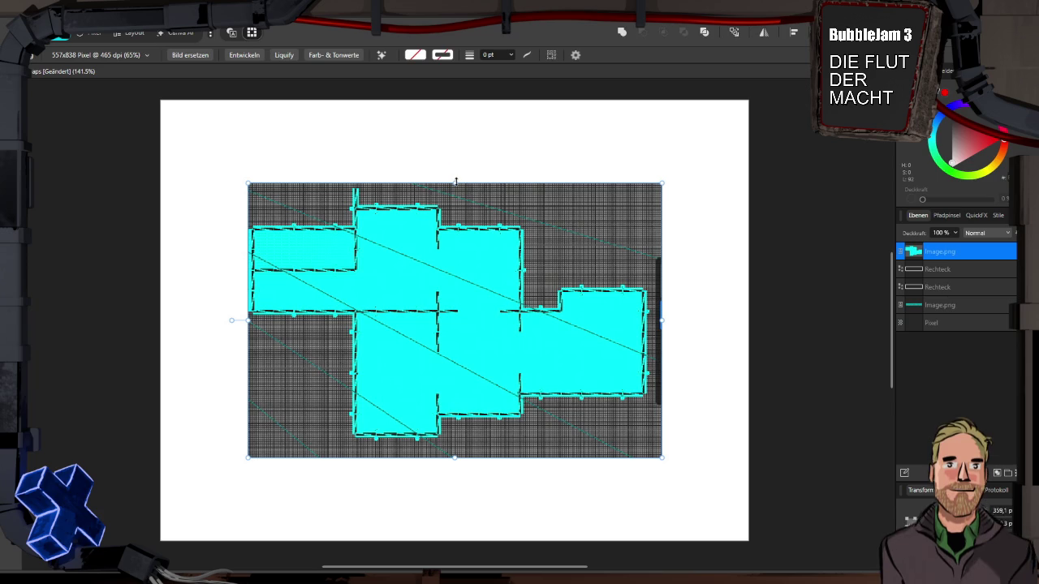
pyautogui.moveTo(454, 182); pyautogui.dragTo(463, 113)
pyautogui.moveTo(464, 106); pyautogui.dragTo(456, 104)
pyautogui.moveTo(455, 463); pyautogui.dragTo(456, 496)
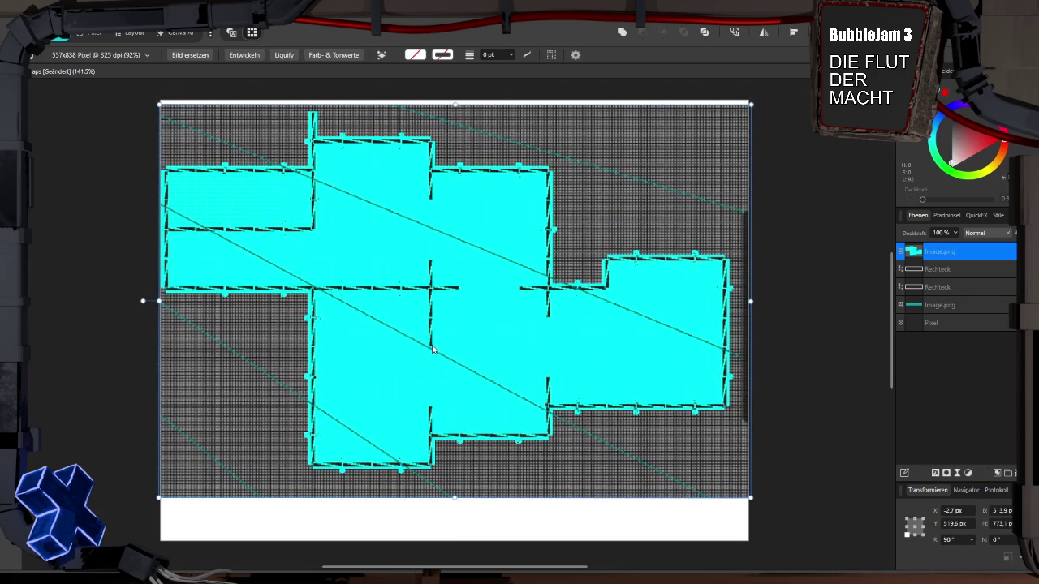
# Reorder the Image.png layer and centre the floor-plan image on the page, snapped into alignment
pyautogui.moveTo(433, 349); pyautogui.dragTo(435, 368)
pyautogui.moveTo(946, 252)
pyautogui.mouseDown()
pyautogui.moveTo(982, 276)
pyautogui.moveTo(984, 293)
pyautogui.mouseUp()
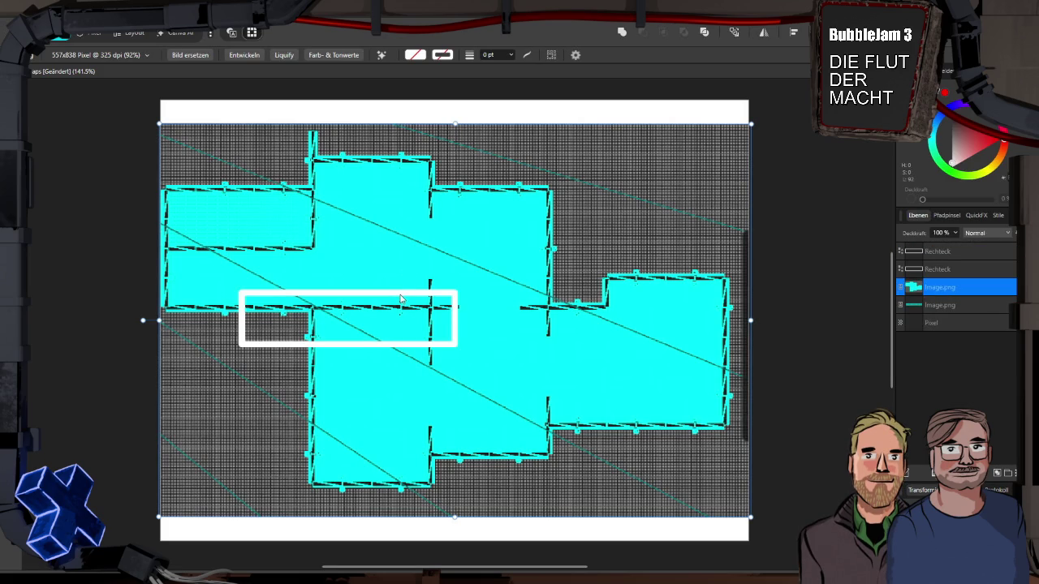
pyautogui.moveTo(401, 298)
pyautogui.mouseDown()
pyautogui.moveTo(423, 326)
pyautogui.moveTo(433, 372)
pyautogui.moveTo(366, 373)
pyautogui.moveTo(293, 354)
pyautogui.moveTo(210, 367)
pyautogui.mouseUp()
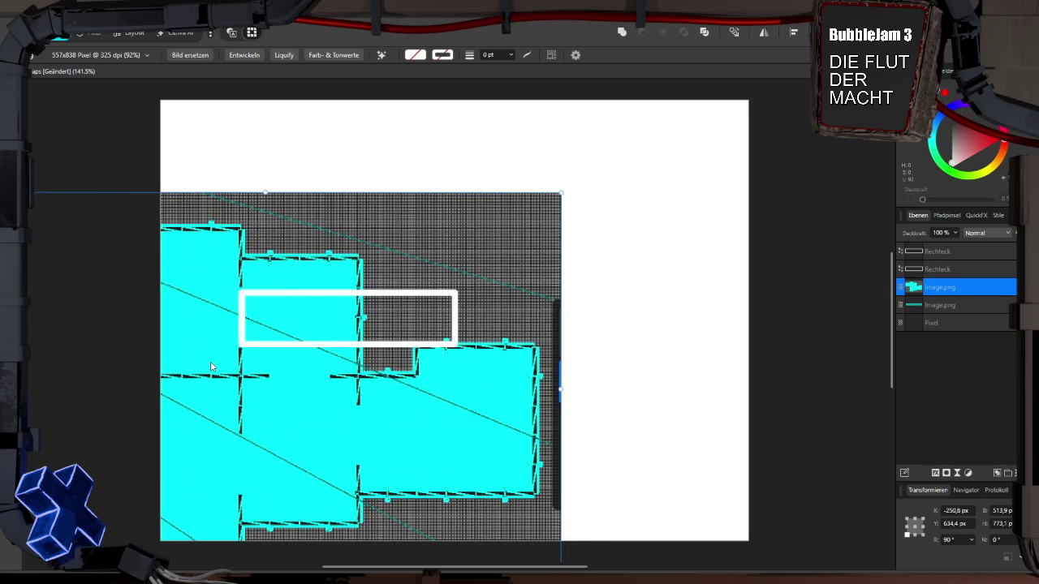
pyautogui.moveTo(560, 193)
pyautogui.mouseDown()
pyautogui.moveTo(441, 255)
pyautogui.moveTo(453, 241)
pyautogui.mouseUp()
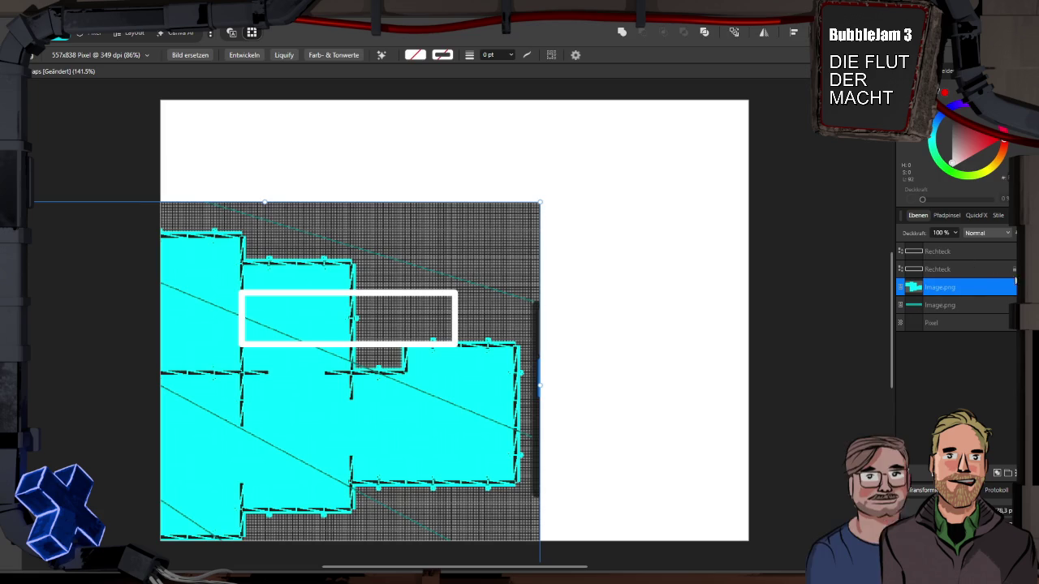
pyautogui.click(1011, 269)
pyautogui.moveTo(976, 289); pyautogui.dragTo(974, 248)
pyautogui.moveTo(529, 305)
pyautogui.mouseDown()
pyautogui.moveTo(653, 247)
pyautogui.moveTo(626, 238)
pyautogui.moveTo(629, 245)
pyautogui.mouseUp()
pyautogui.moveTo(545, 256); pyautogui.dragTo(543, 253)
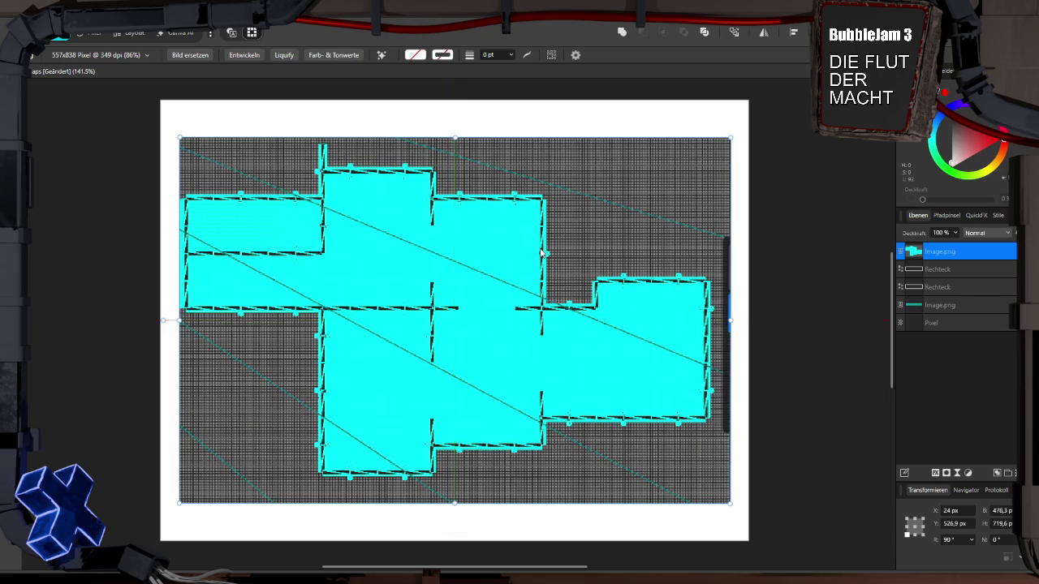
pyautogui.click(942, 270)
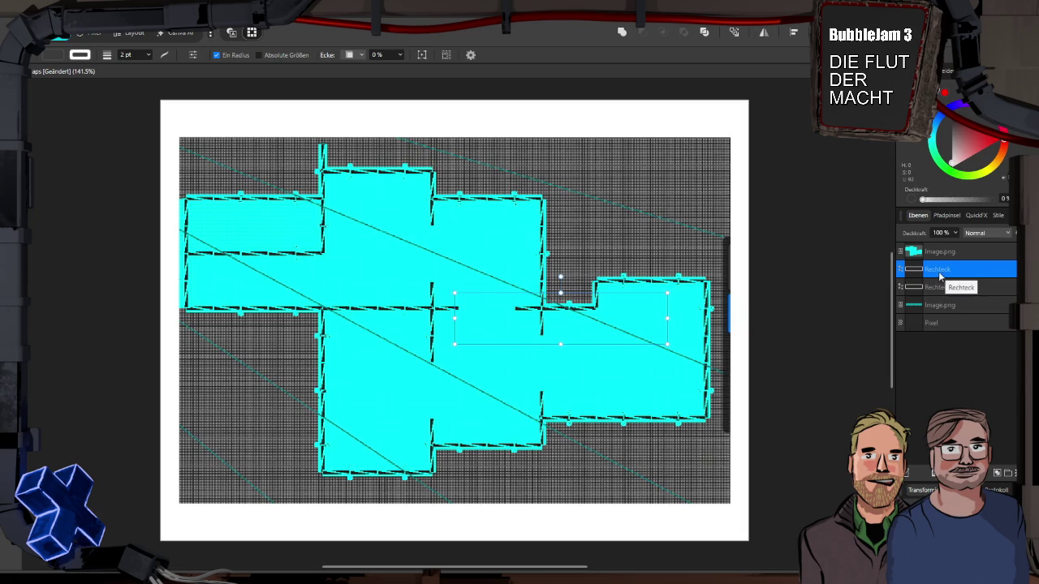
# Raise the rectangle above the image, narrow it into a thin door bar, and name it Tür
pyautogui.moveTo(939, 276); pyautogui.dragTo(938, 250)
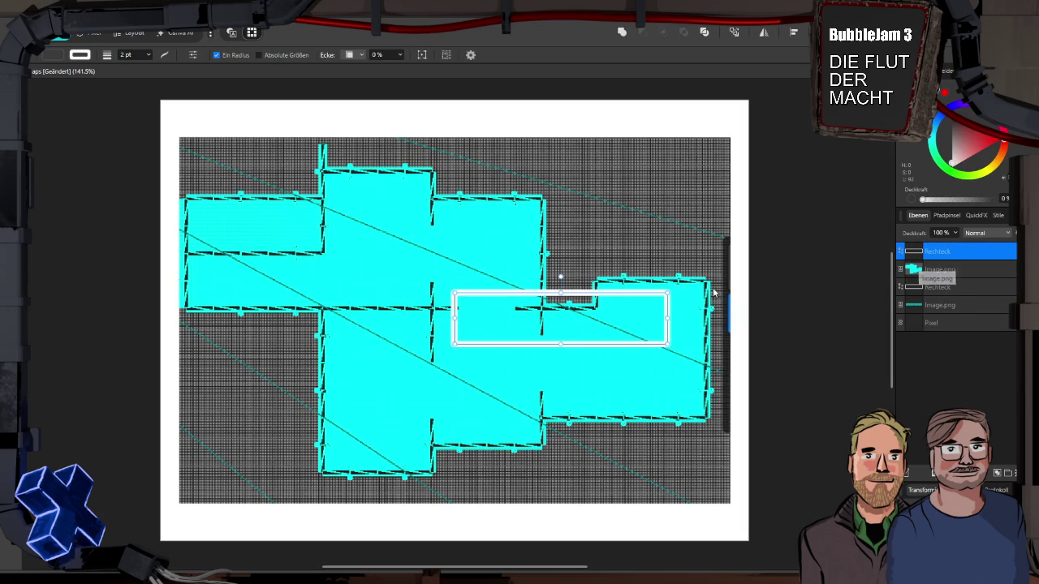
pyautogui.moveTo(670, 318)
pyautogui.mouseDown()
pyautogui.moveTo(459, 317)
pyautogui.moveTo(432, 383)
pyautogui.mouseUp()
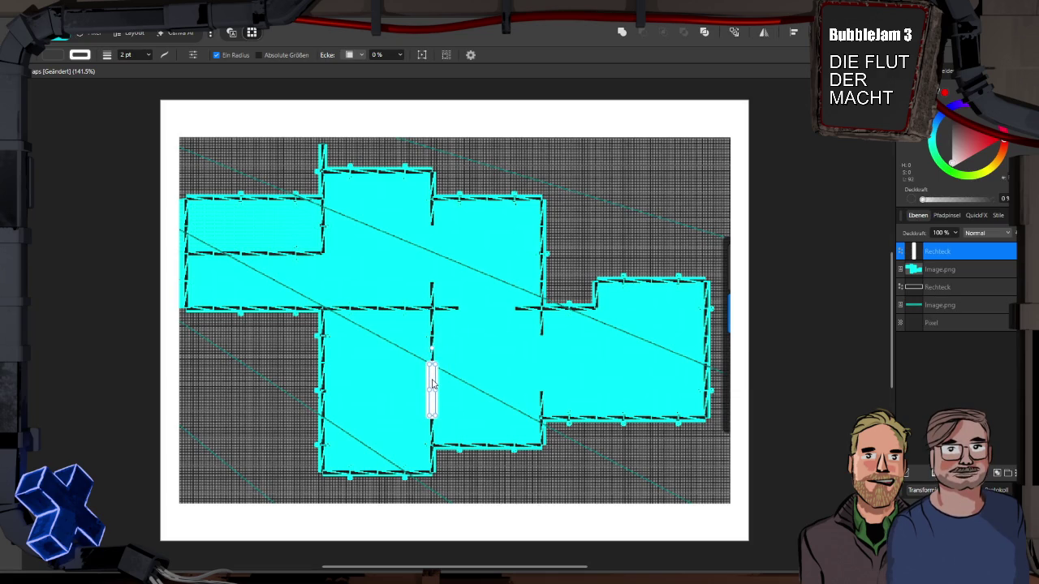
pyautogui.rightClick(951, 258)
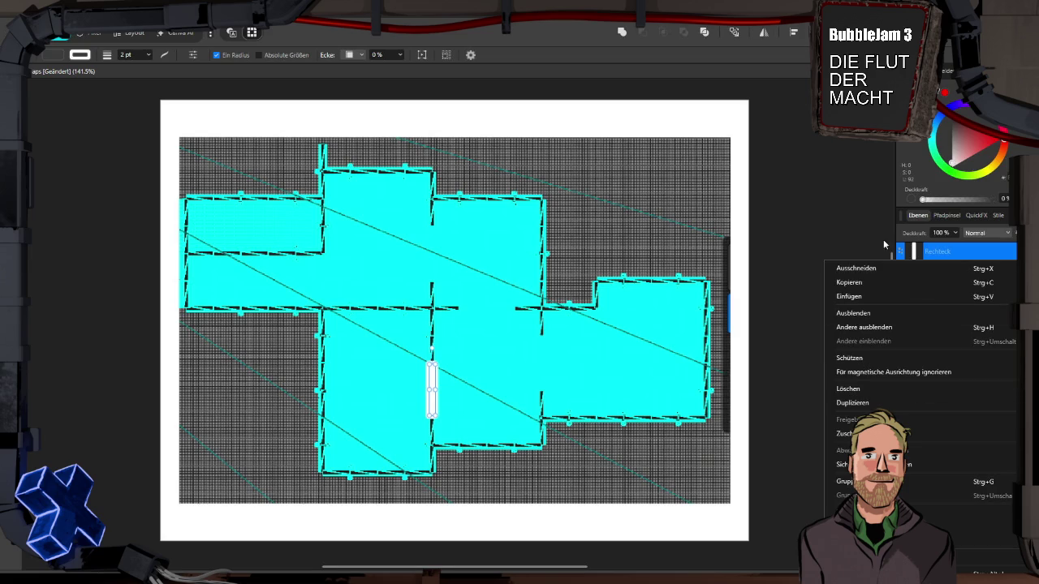
pyautogui.click(942, 253)
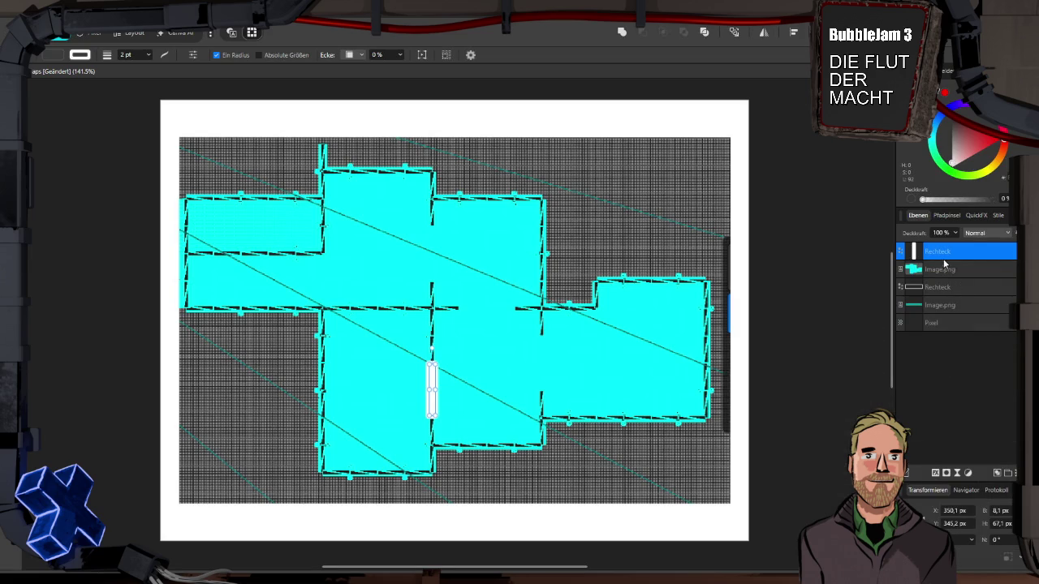
pyautogui.doubleClick(937, 251)
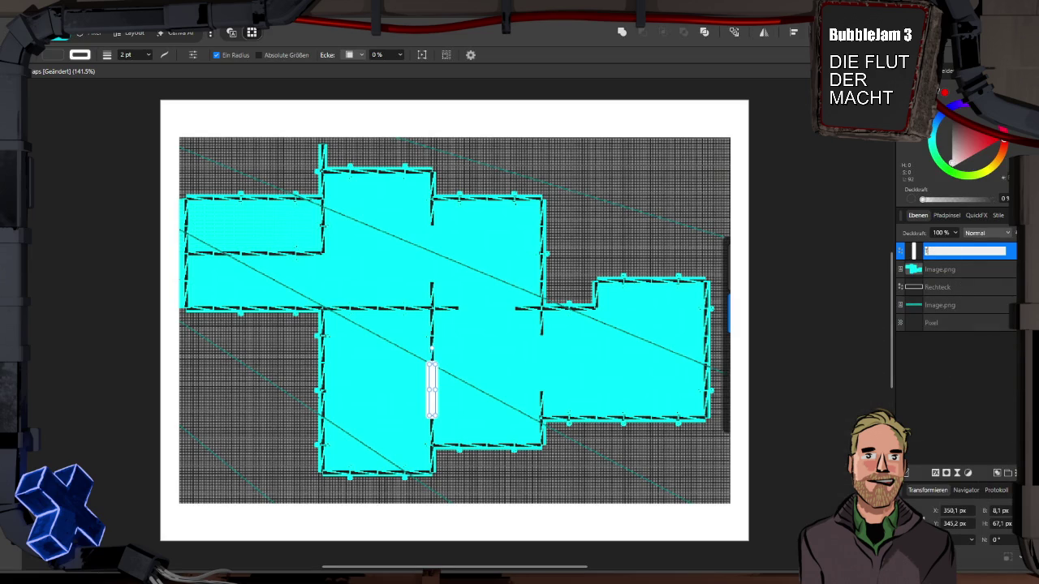
pyautogui.write('Tür')
pyautogui.press('Return')
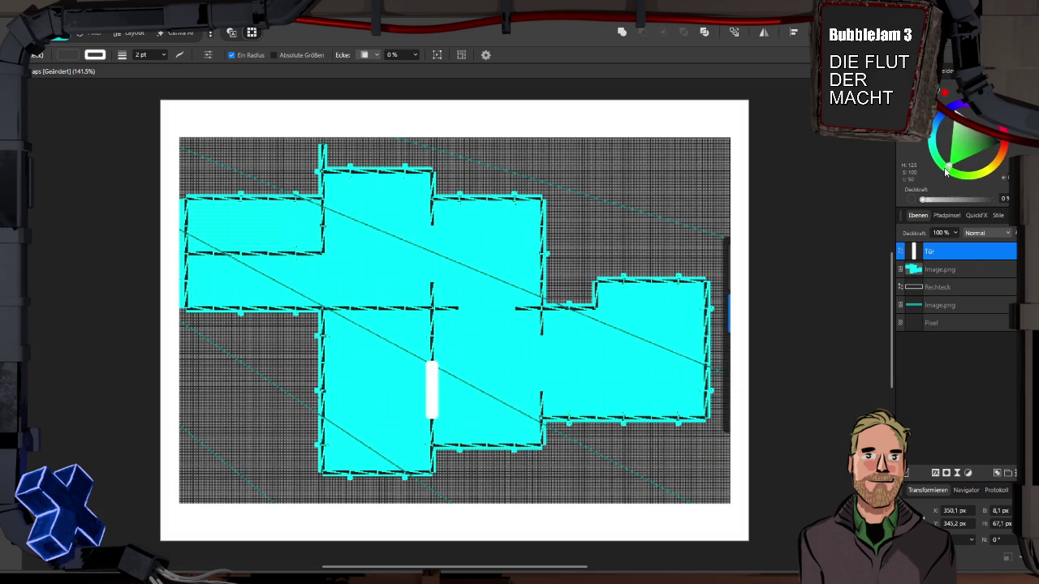
# Recolour the Tür door marker's hue, fill and outline from white to pink
pyautogui.click(956, 128)
pyautogui.moveTo(956, 128); pyautogui.dragTo(942, 130)
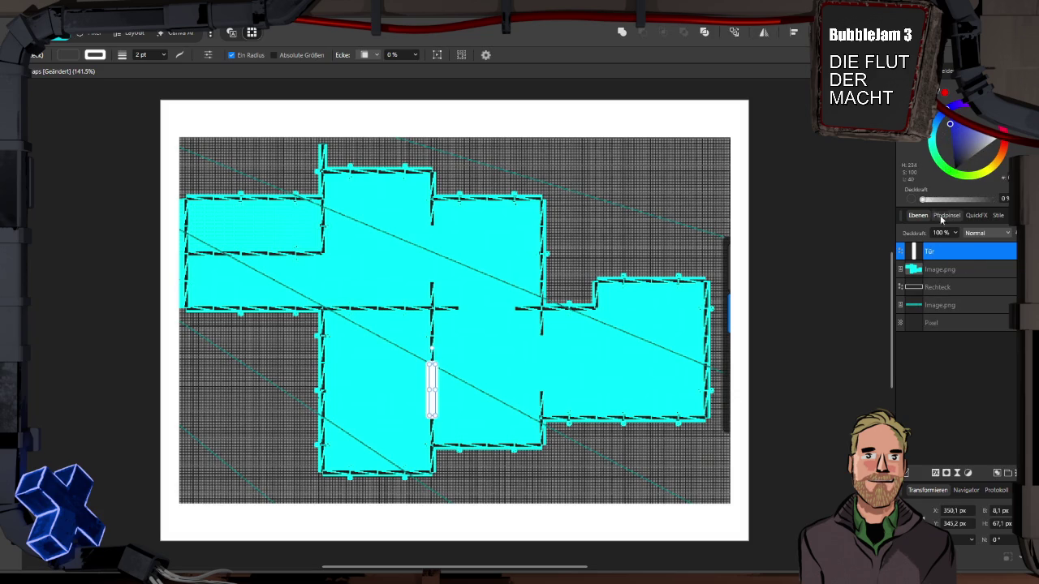
pyautogui.click(70, 55)
pyautogui.click(106, 149)
pyautogui.moveTo(105, 149)
pyautogui.mouseDown()
pyautogui.moveTo(96, 145)
pyautogui.moveTo(155, 151)
pyautogui.mouseUp()
pyautogui.click(95, 54)
pyautogui.click(104, 145)
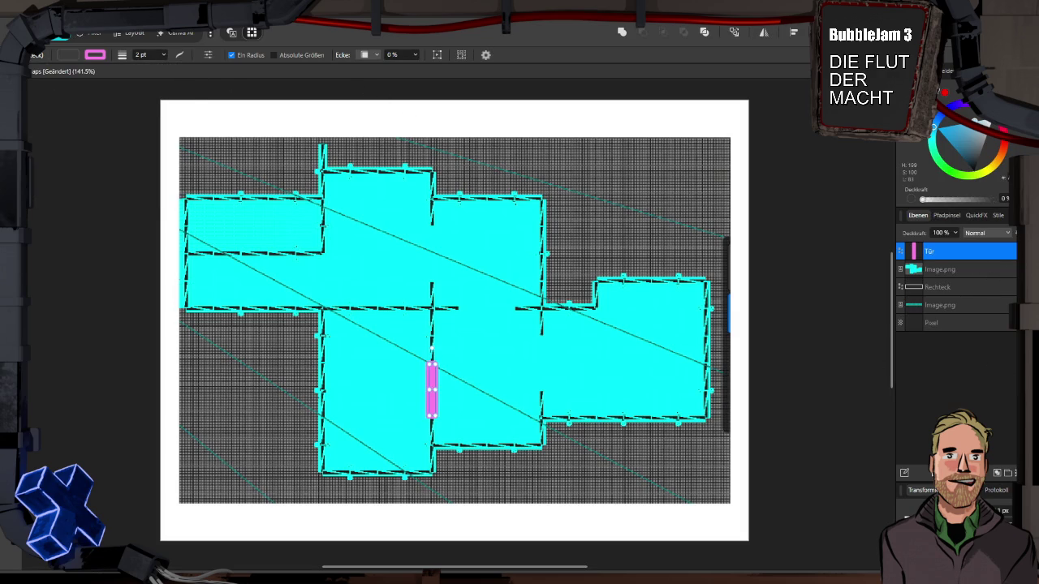
pyautogui.click(995, 286)
pyautogui.keyDown('shift'); pyautogui.click(969, 272); pyautogui.keyUp('shift')
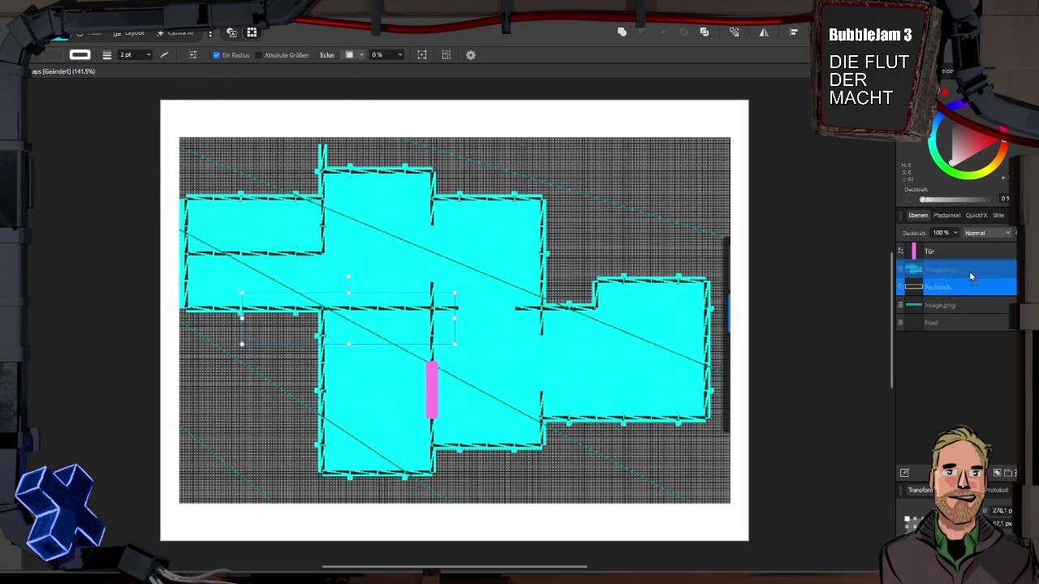
# Move the Rechteck layer above the map image and fit it to the lower-left room's walls
pyautogui.moveTo(969, 271); pyautogui.dragTo(969, 264)
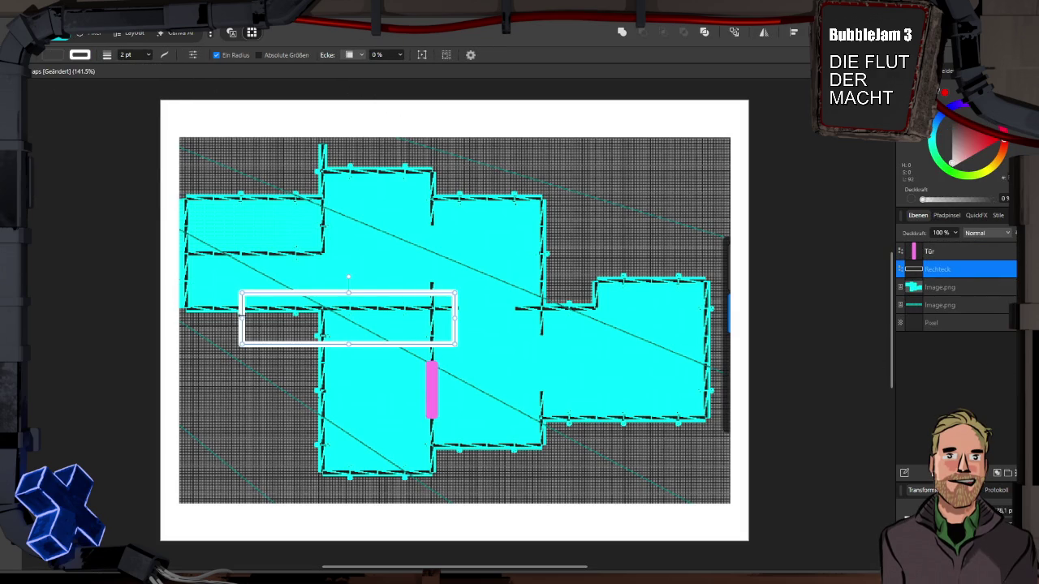
pyautogui.moveTo(241, 318); pyautogui.dragTo(322, 319)
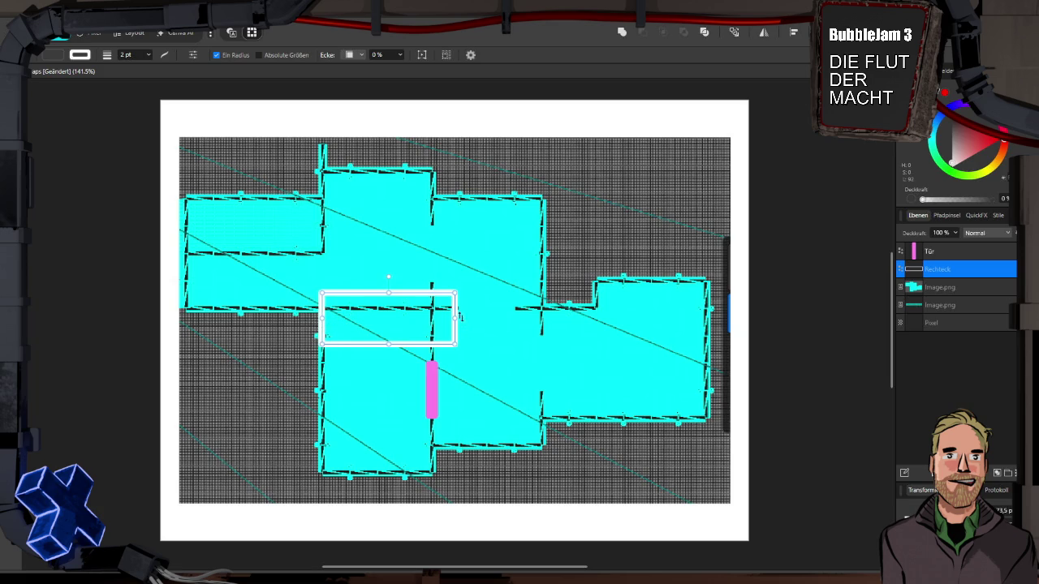
pyautogui.moveTo(456, 319); pyautogui.dragTo(433, 319)
pyautogui.moveTo(377, 291); pyautogui.dragTo(383, 469)
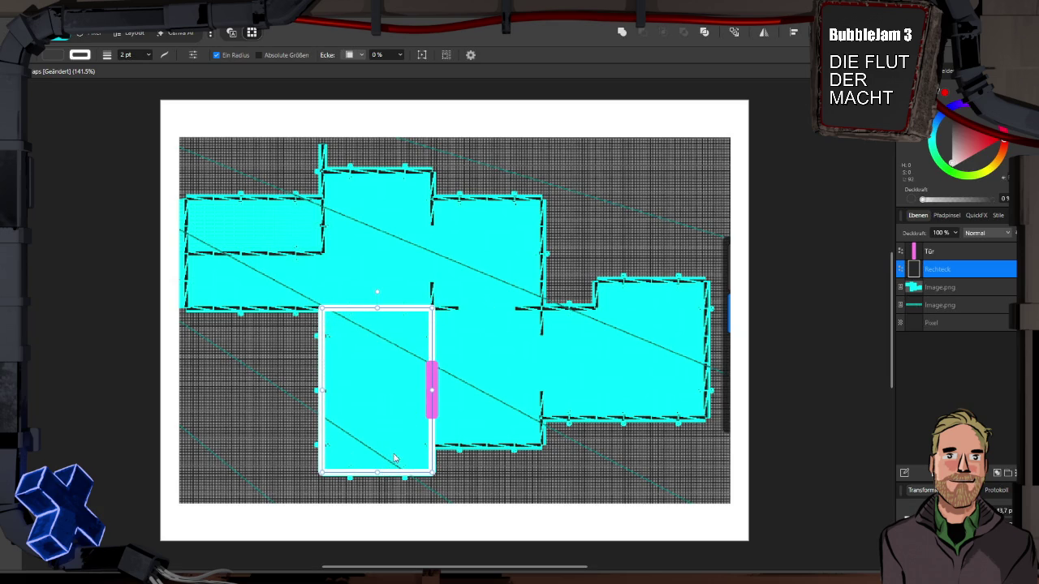
# Duplicate the room rectangle and fit the copy to the lower-middle room
pyautogui.rightClick(927, 276)
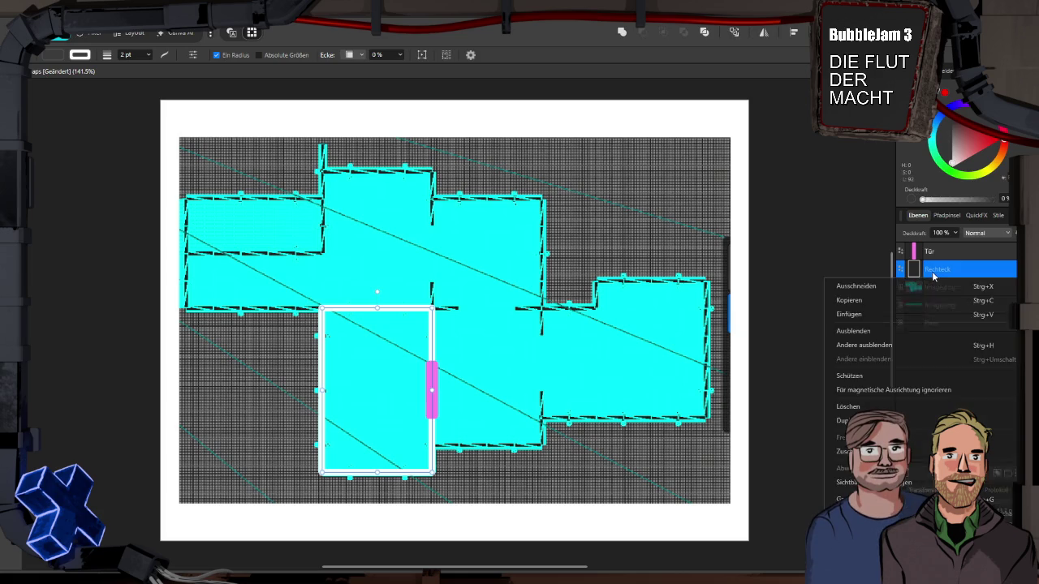
pyautogui.click(849, 421)
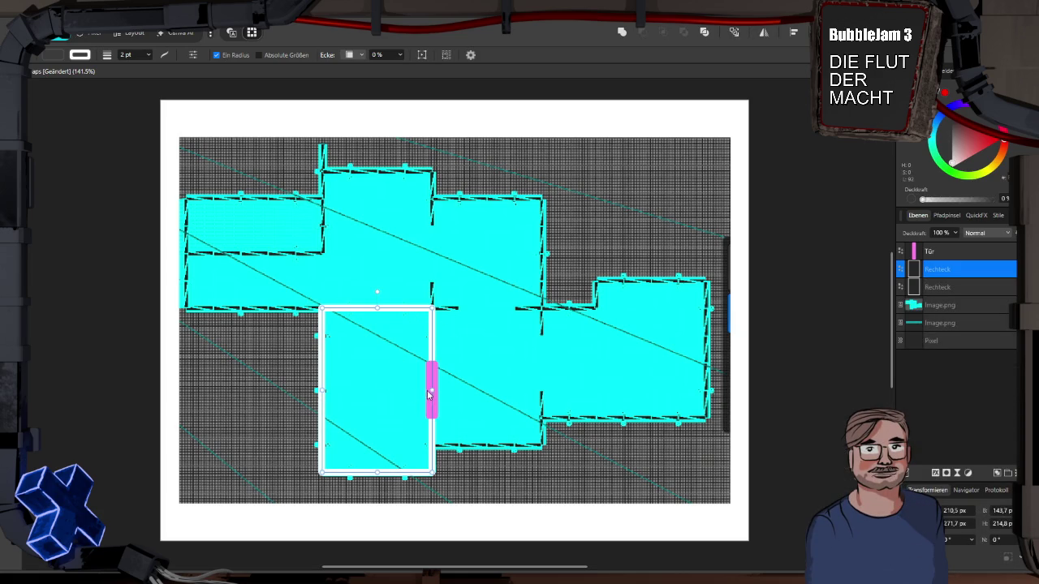
pyautogui.moveTo(432, 392); pyautogui.dragTo(540, 398)
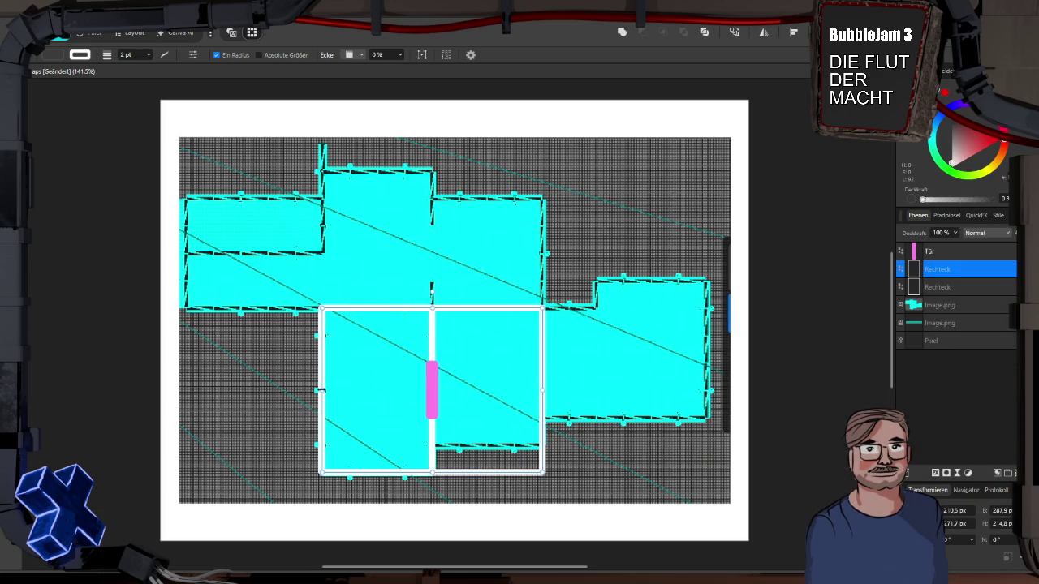
pyautogui.moveTo(322, 391); pyautogui.dragTo(432, 391)
pyautogui.moveTo(484, 472); pyautogui.dragTo(487, 446)
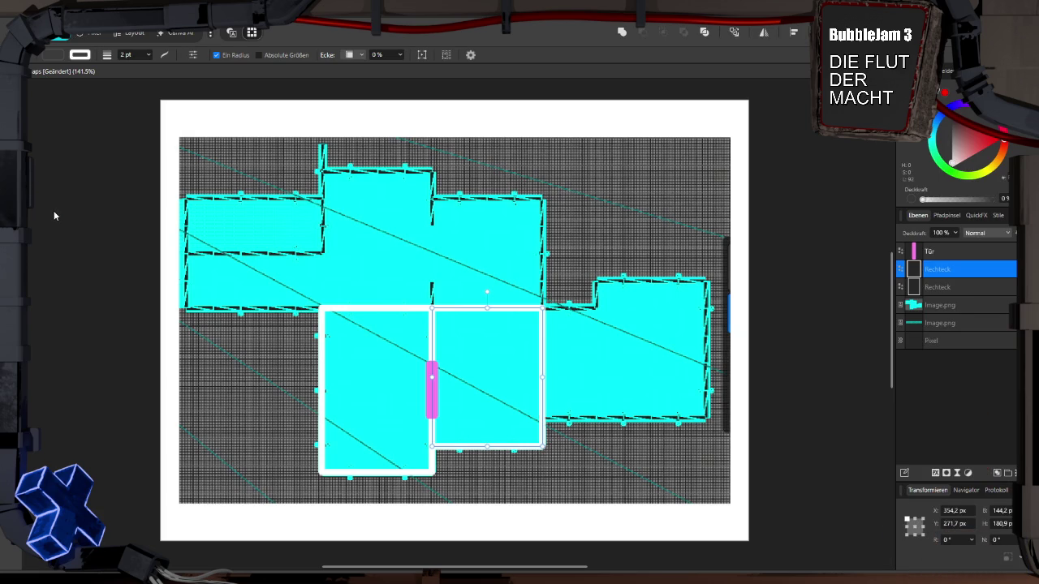
# Duplicate the lower-middle rectangle and fit the copy over the upper-middle room
pyautogui.rightClick(938, 276)
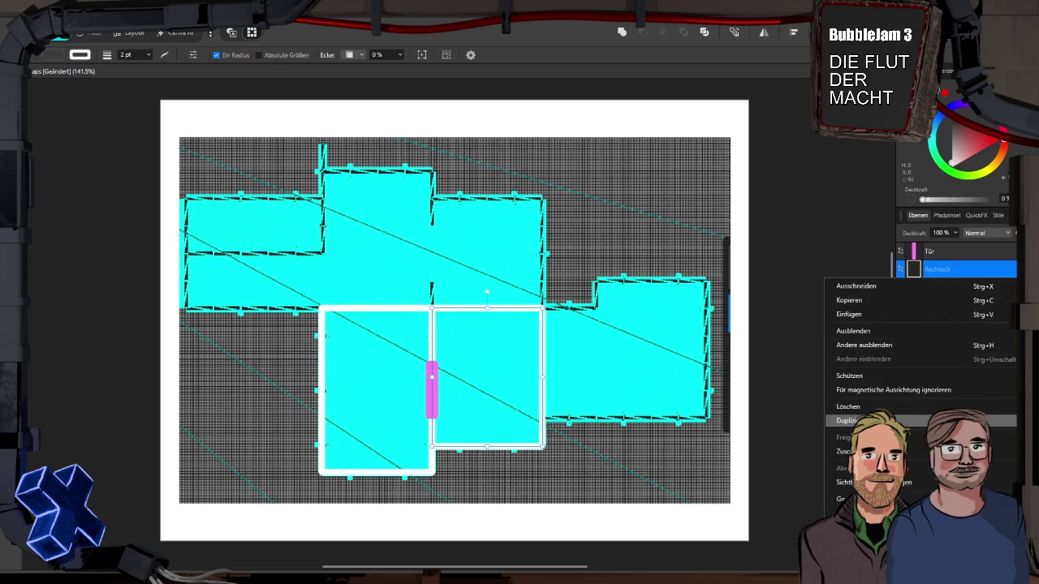
pyautogui.click(848, 421)
pyautogui.moveTo(611, 314)
pyautogui.mouseDown()
pyautogui.moveTo(622, 298)
pyautogui.moveTo(518, 181)
pyautogui.moveTo(501, 191)
pyautogui.mouseUp()
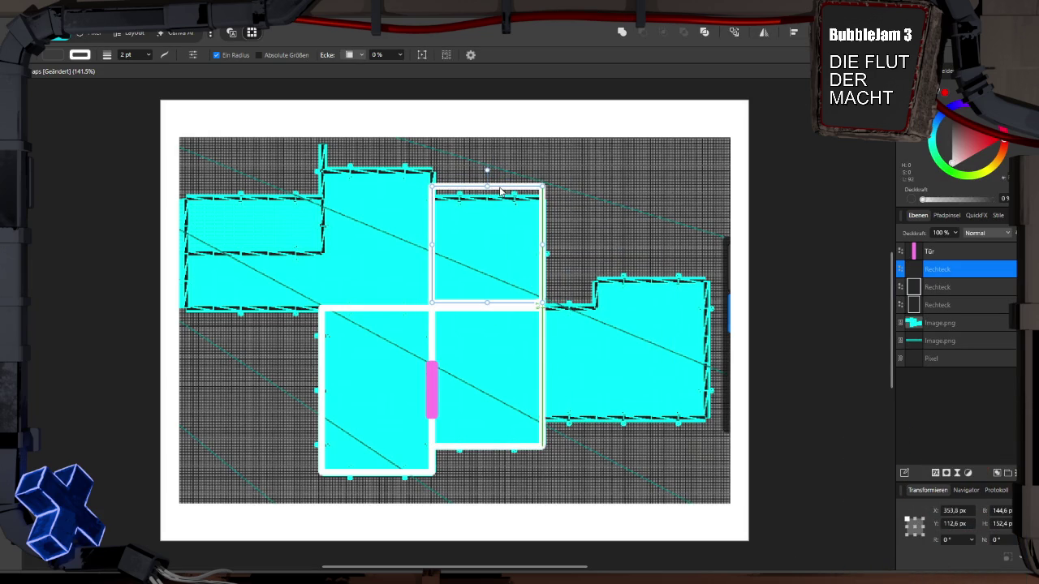
pyautogui.moveTo(487, 190); pyautogui.dragTo(488, 199)
pyautogui.moveTo(487, 305); pyautogui.dragTo(488, 309)
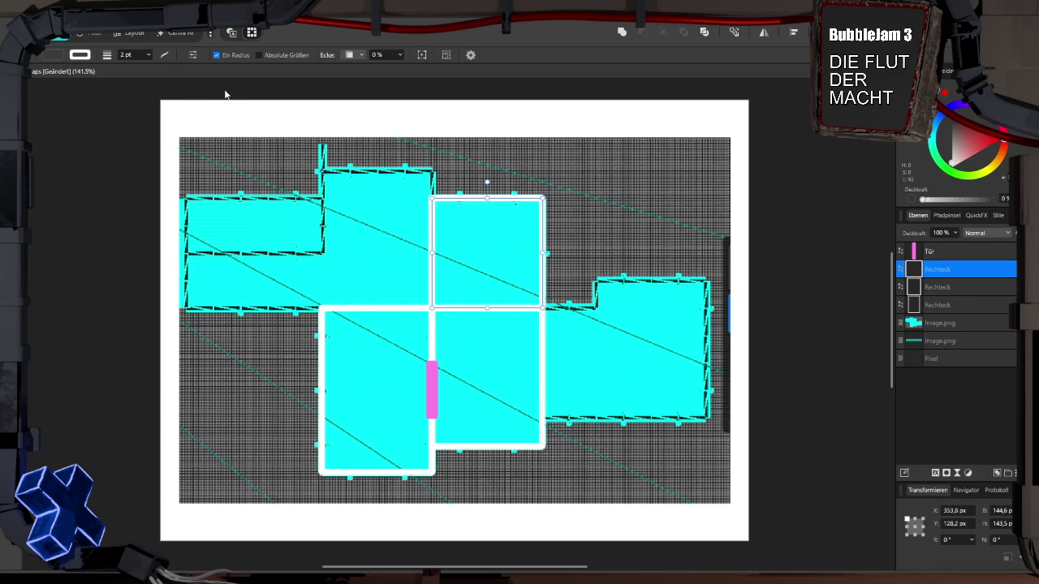
# Duplicate the upper-middle rectangle and move the copy left onto the neighbouring upper room
pyautogui.rightClick(948, 273)
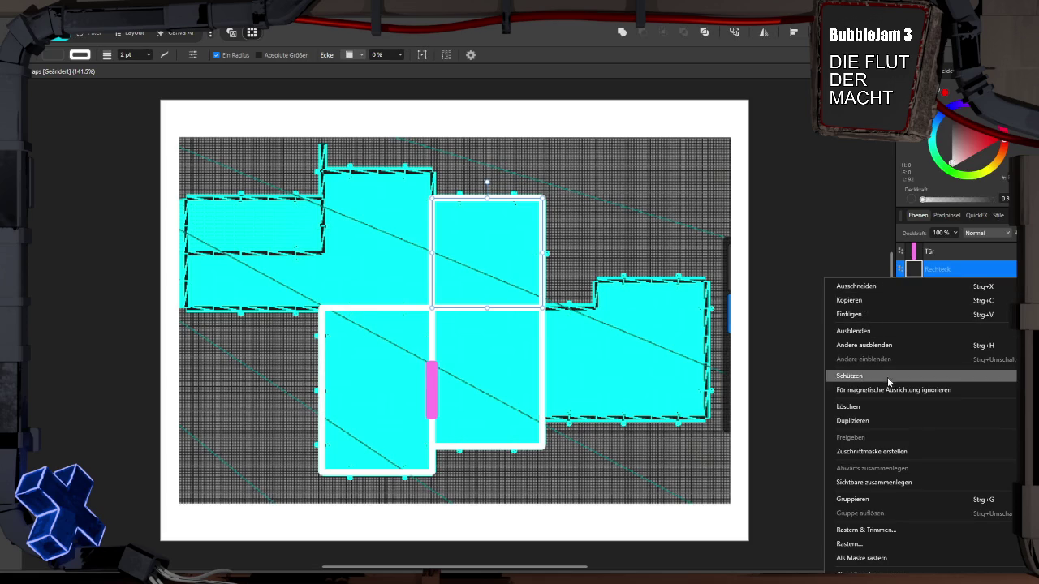
pyautogui.click(888, 418)
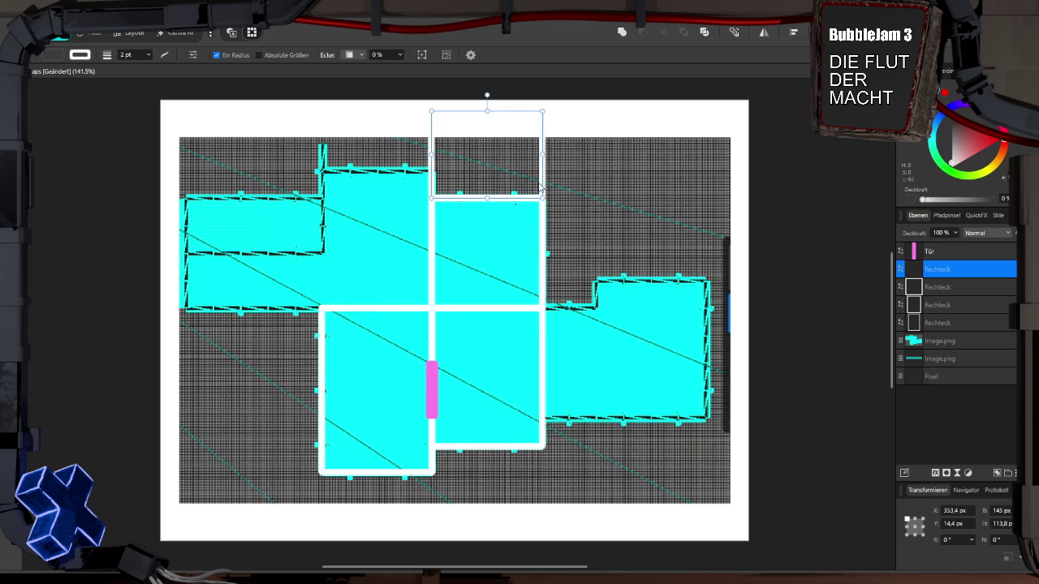
pyautogui.moveTo(541, 182)
pyautogui.mouseDown()
pyautogui.moveTo(459, 205)
pyautogui.moveTo(430, 237)
pyautogui.mouseUp()
# Fit the copy to the upper room left of centre and convert it to curves
pyautogui.moveTo(323, 212); pyautogui.dragTo(322, 212)
pyautogui.moveTo(376, 258); pyautogui.dragTo(376, 308)
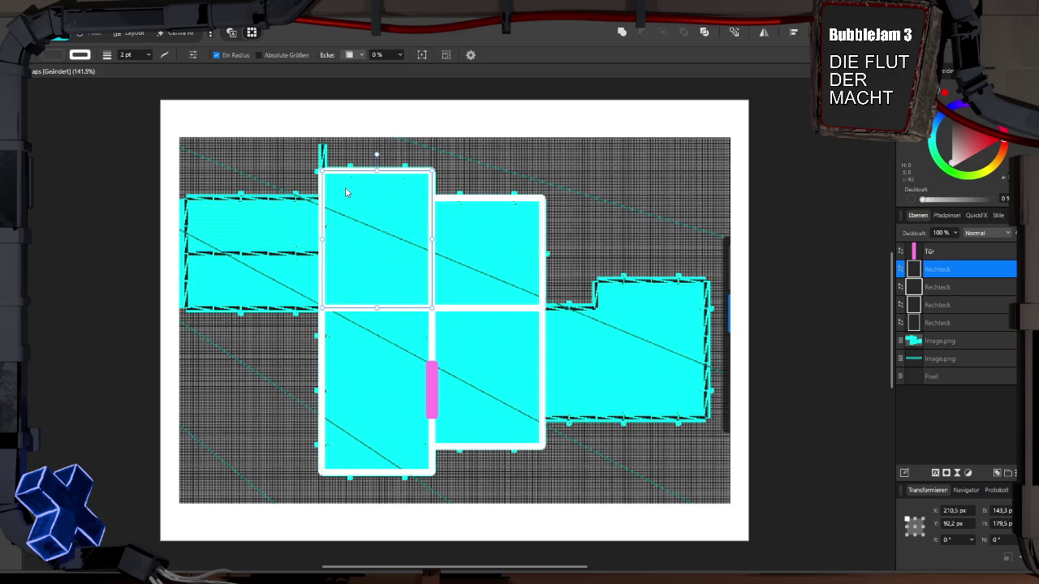
pyautogui.rightClick(319, 204)
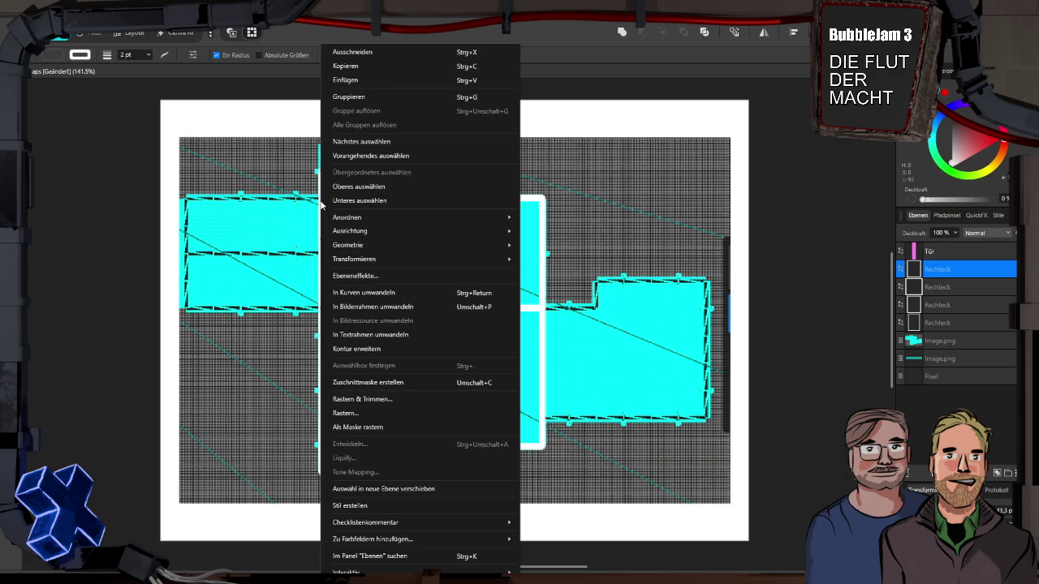
pyautogui.moveTo(362, 248)
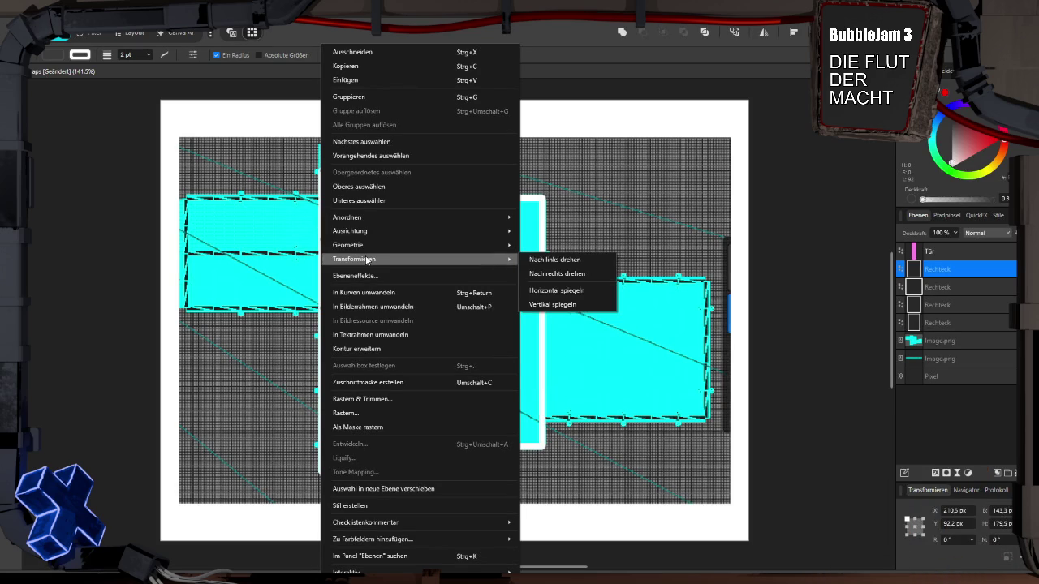
pyautogui.click(364, 292)
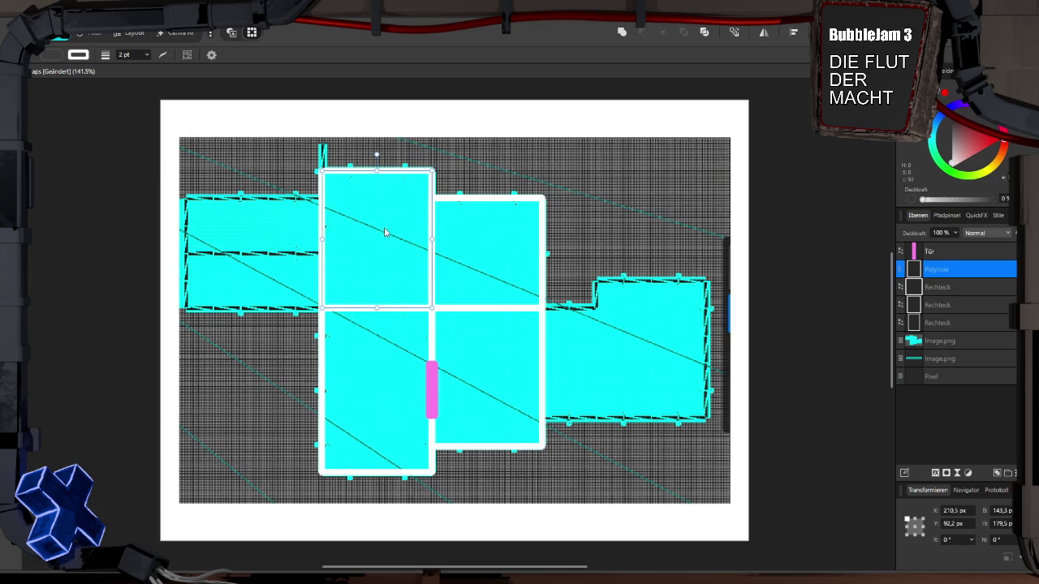
# Undo the curve conversion via Bearbeiten, then apply In Kurven umwandeln to the rectangle again
pyautogui.rightClick(323, 217)
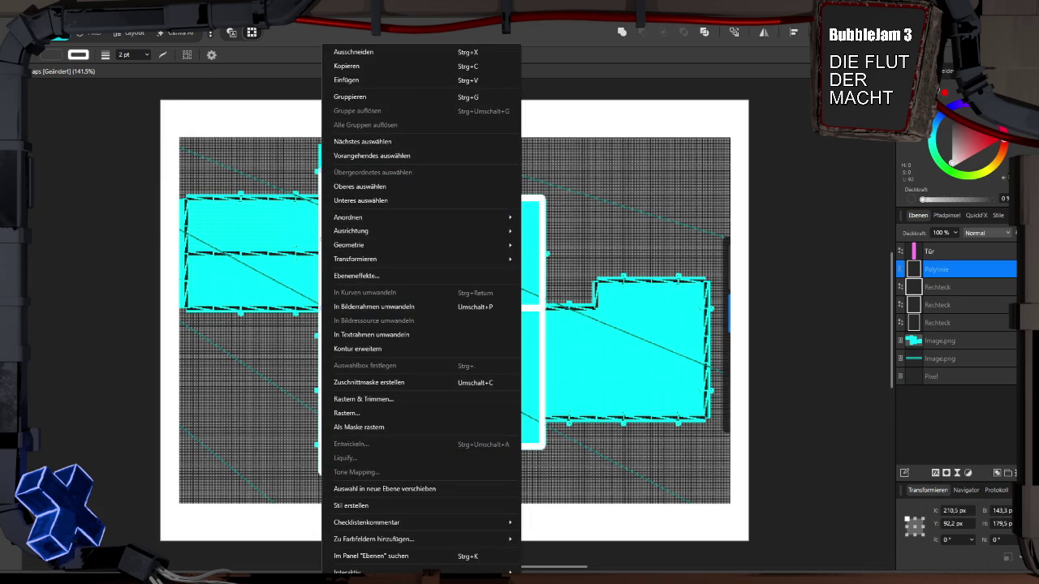
pyautogui.click(73, 15)
pyautogui.click(82, 25)
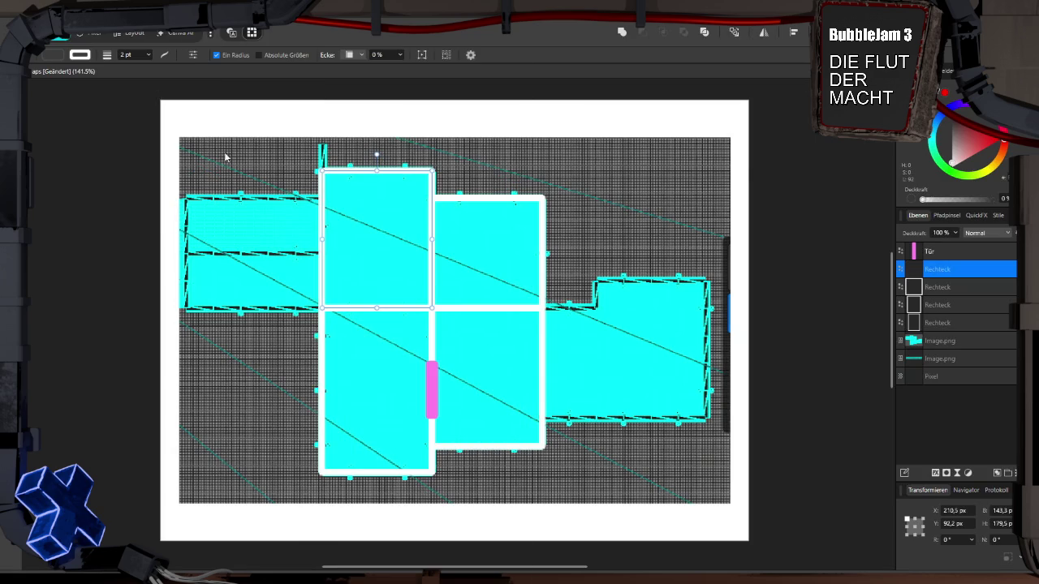
pyautogui.rightClick(322, 197)
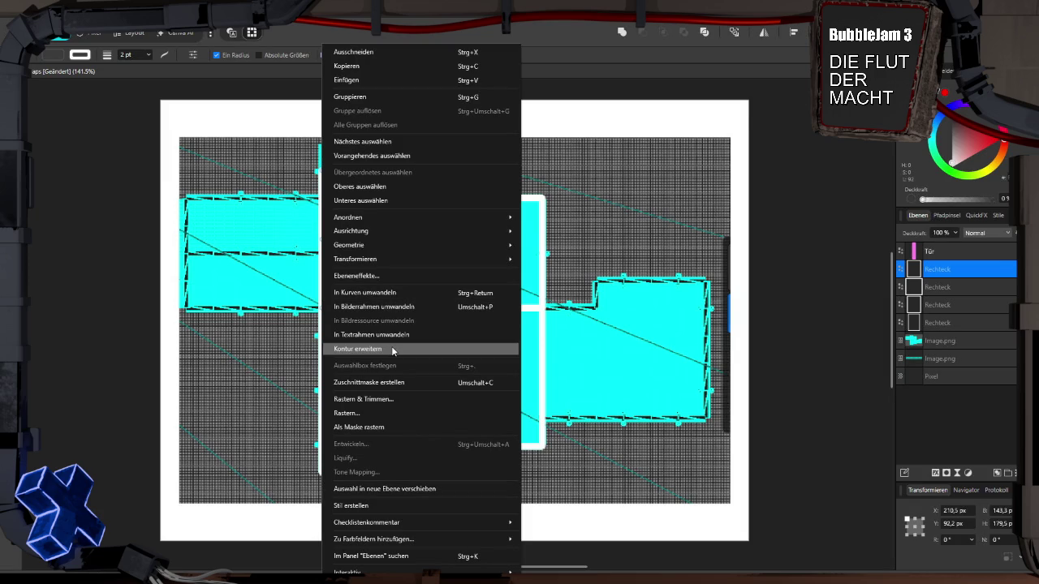
pyautogui.click(395, 300)
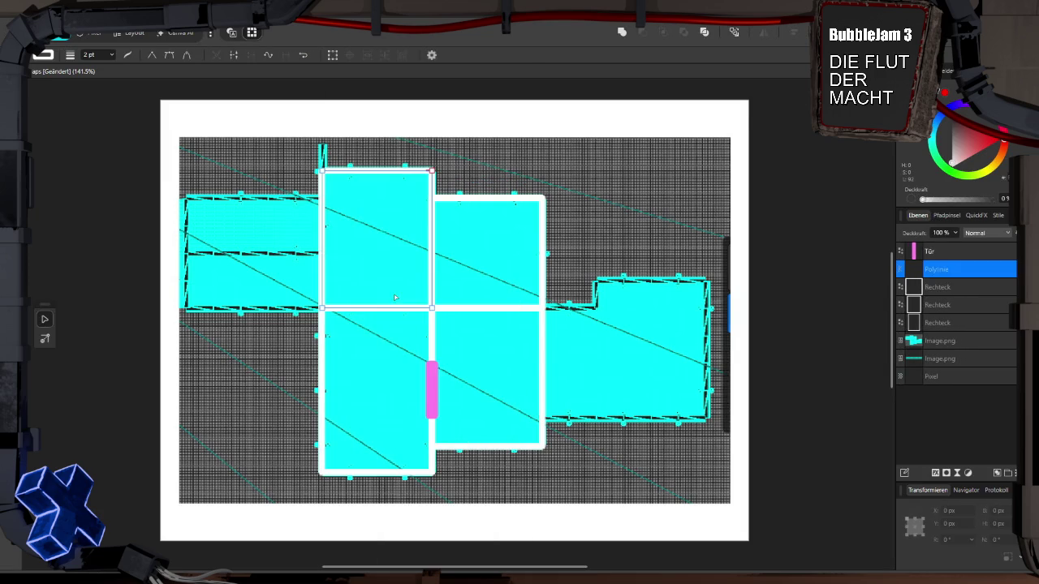
# Drag the outline's corner nodes out to the left wing's top-left and bottom-left corners
pyautogui.click(322, 198)
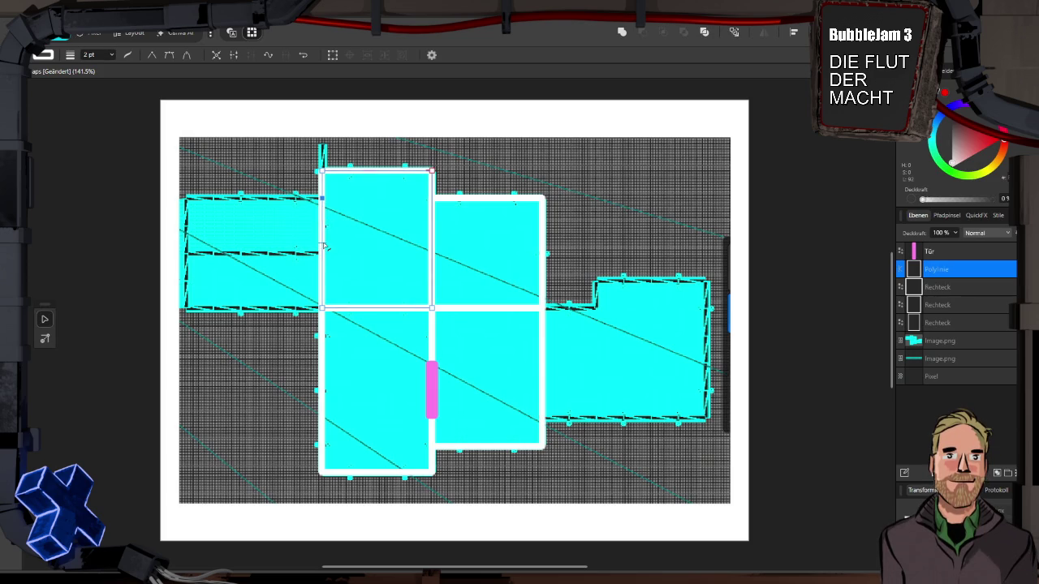
pyautogui.moveTo(322, 246); pyautogui.dragTo(186, 198)
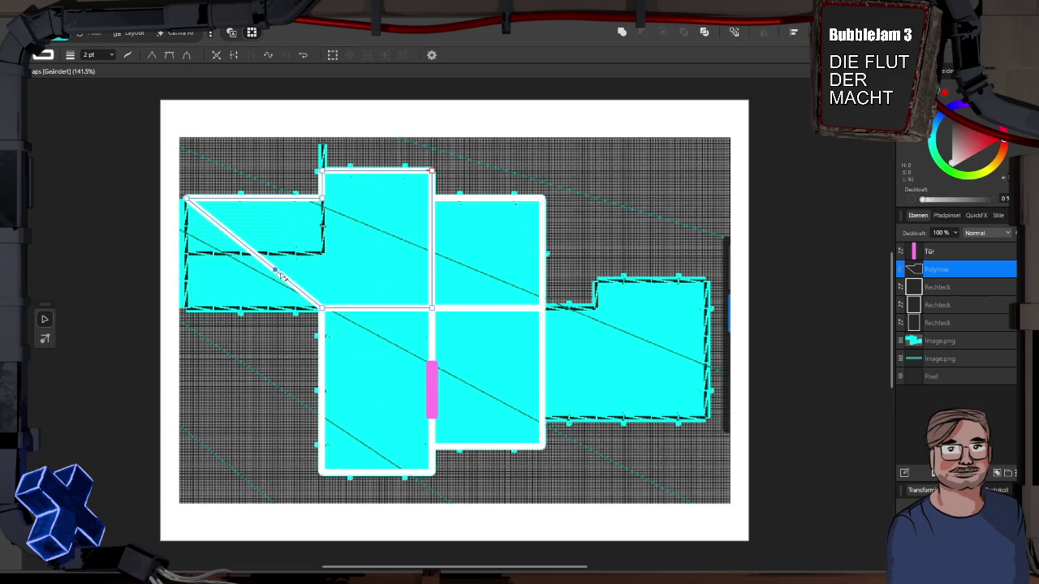
pyautogui.moveTo(274, 271); pyautogui.dragTo(186, 309)
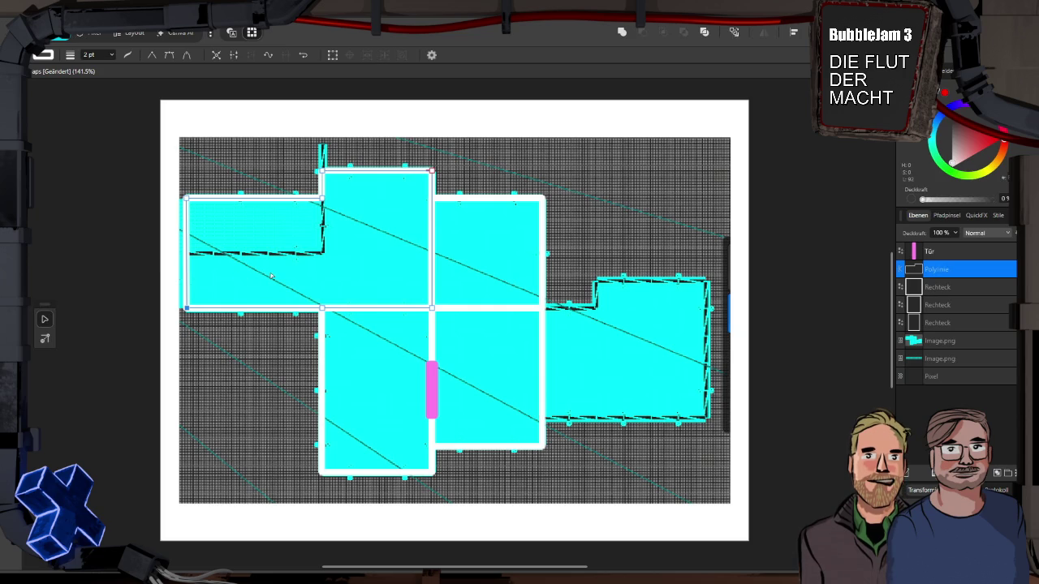
pyautogui.press('v')
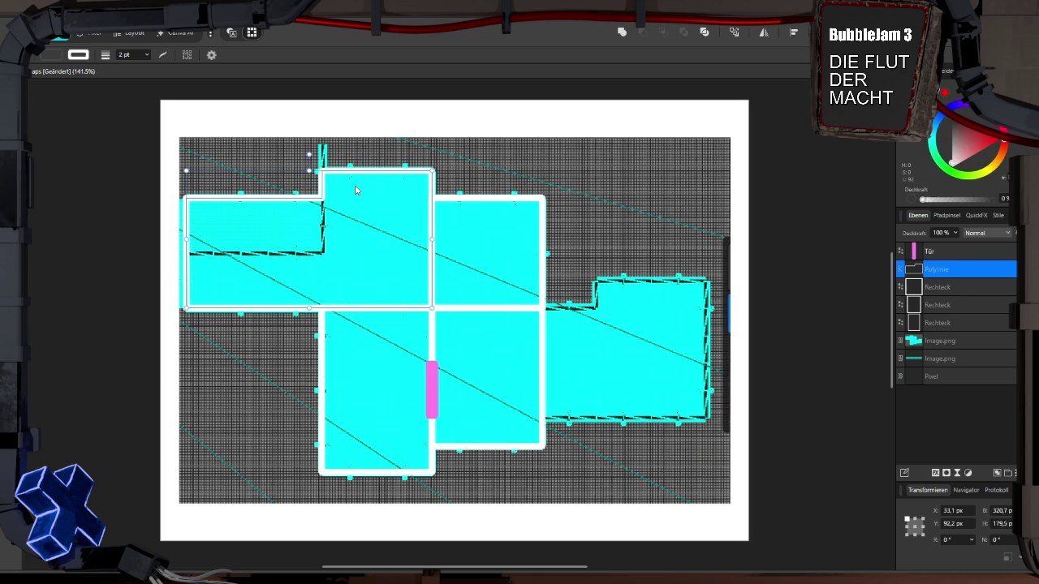
# Duplicate the reshaped outline, move the copy over the right-hand room and narrow it to fit
pyautogui.rightClick(918, 271)
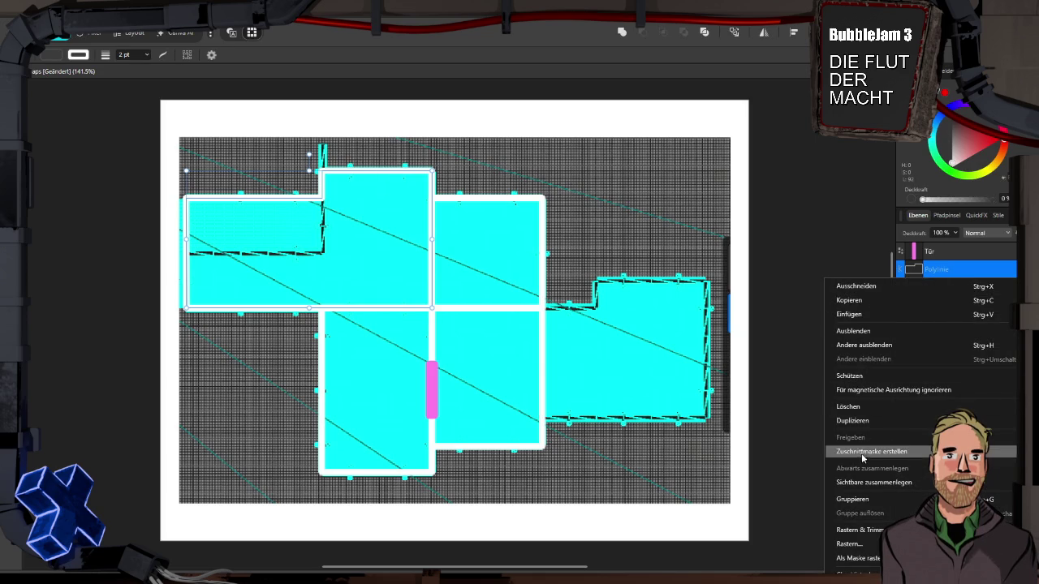
pyautogui.click(864, 422)
pyautogui.moveTo(313, 204)
pyautogui.mouseDown()
pyautogui.moveTo(688, 305)
pyautogui.moveTo(669, 312)
pyautogui.mouseUp()
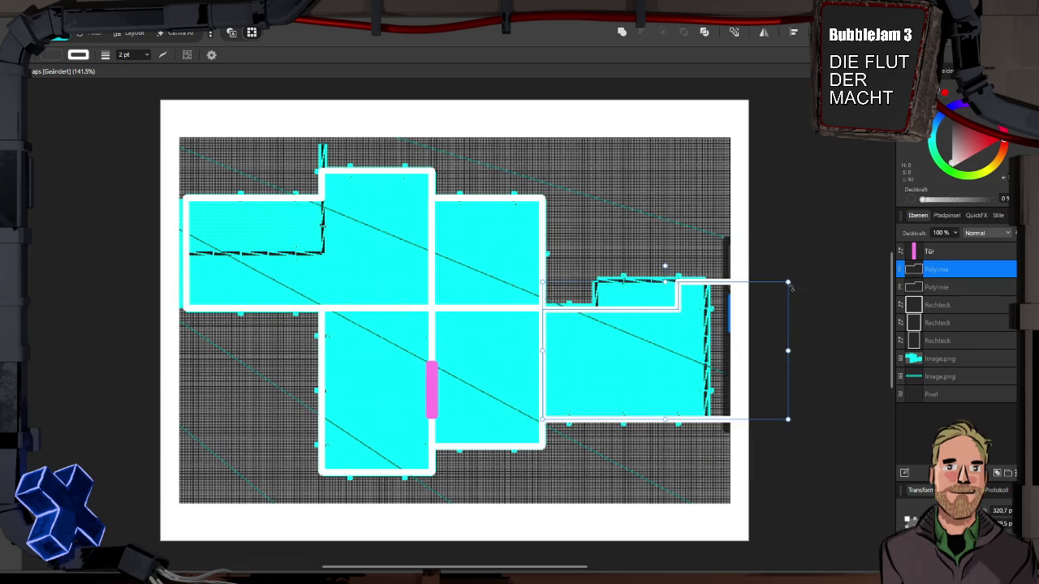
pyautogui.moveTo(787, 351); pyautogui.dragTo(706, 351)
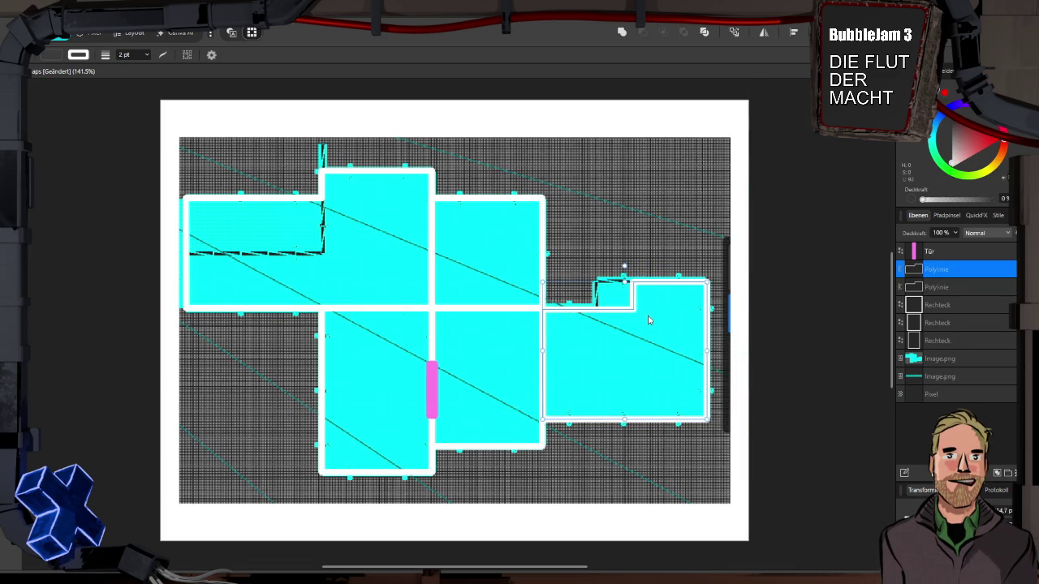
# Drag the notch corner node left and align it to form a clean step beside the middle room
pyautogui.press('a')
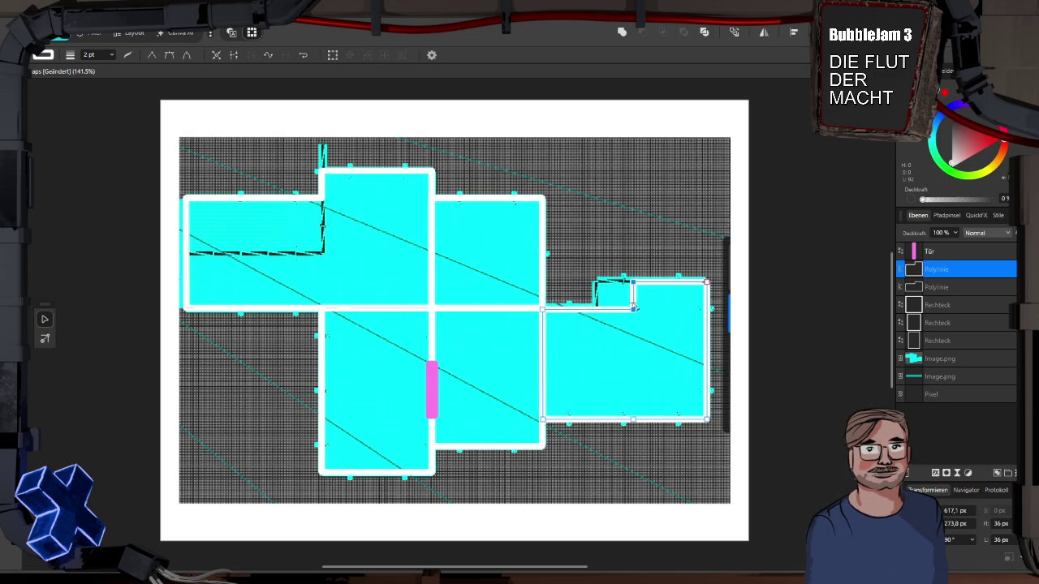
pyautogui.moveTo(633, 282); pyautogui.dragTo(595, 282)
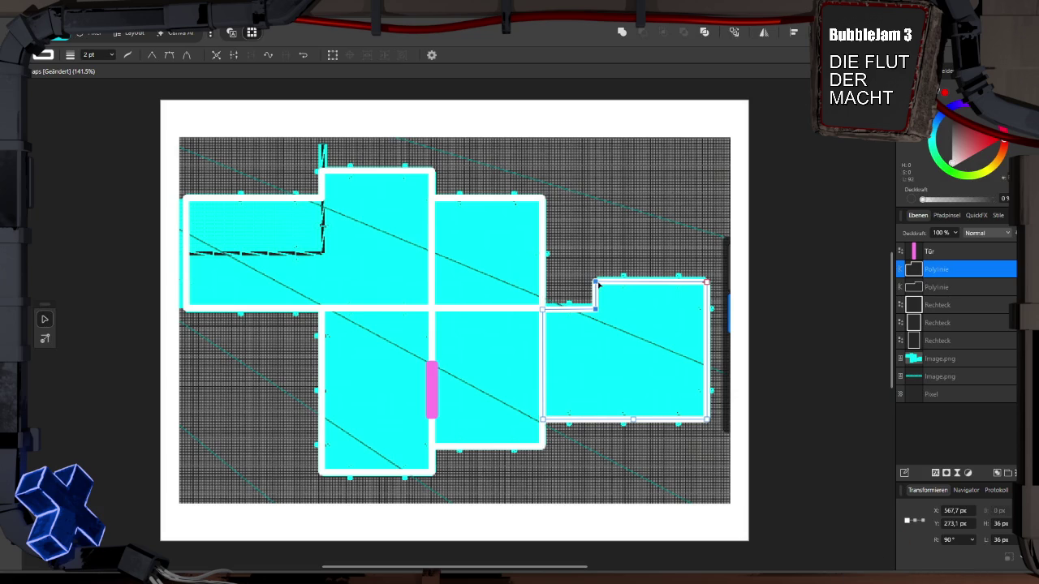
pyautogui.moveTo(596, 284); pyautogui.dragTo(598, 286)
pyautogui.click(484, 207)
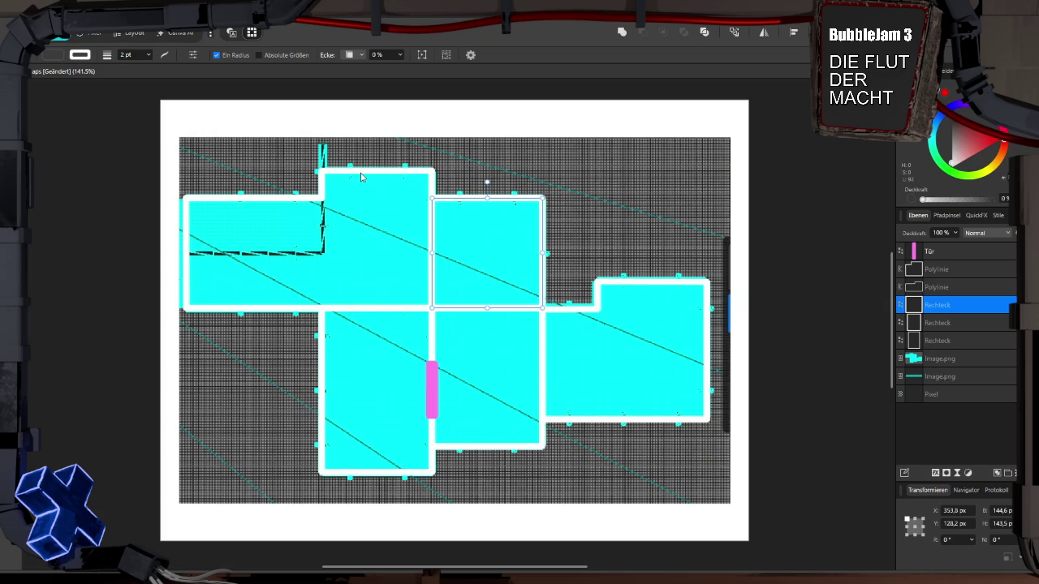
# Duplicate the top-middle rectangle and resize the copy into a 177.7 × 71.7 px strip over the top-left room
pyautogui.rightClick(942, 304)
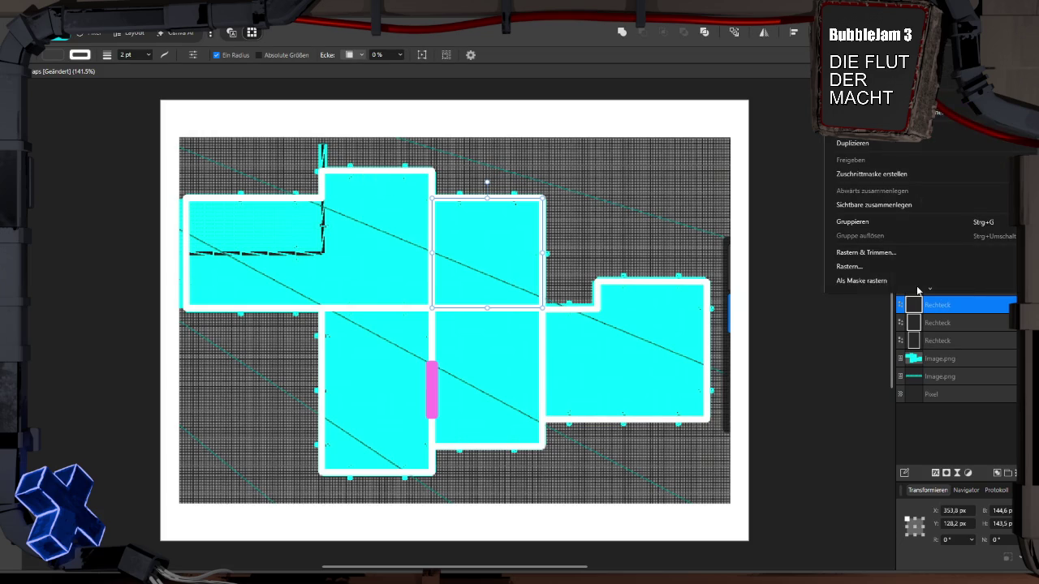
pyautogui.click(858, 148)
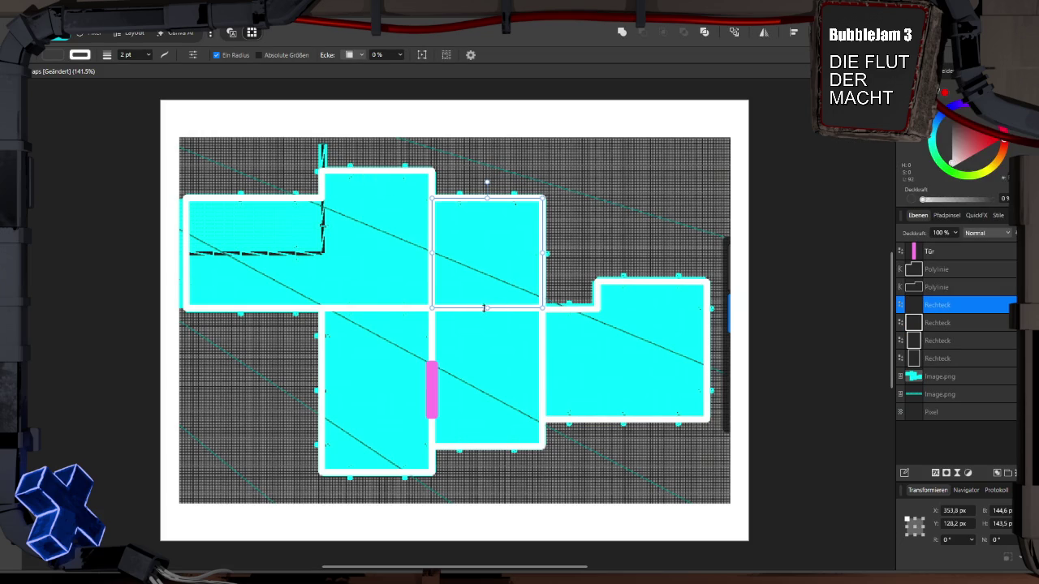
pyautogui.moveTo(485, 307); pyautogui.dragTo(485, 252)
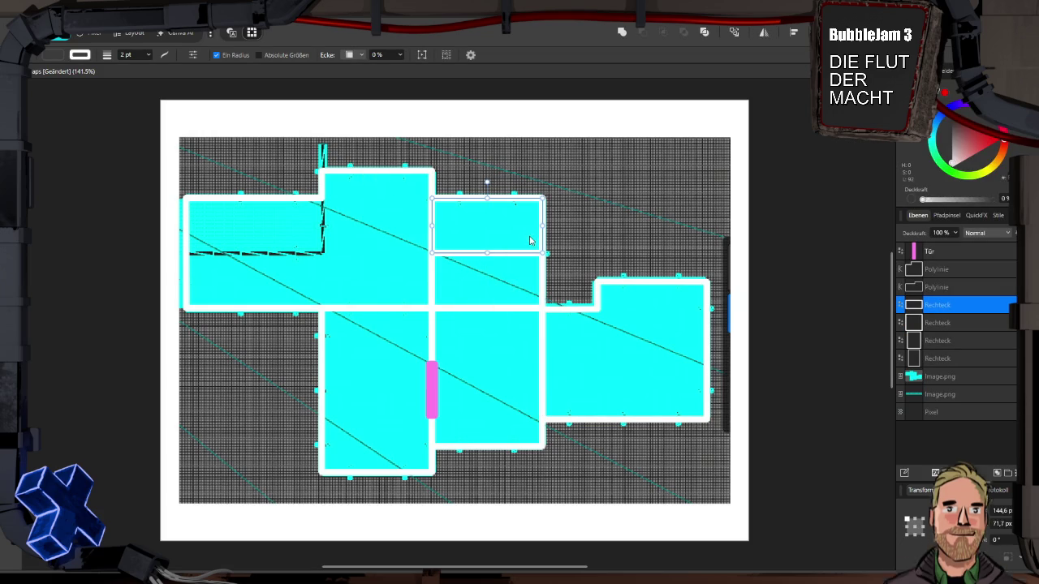
pyautogui.moveTo(432, 226); pyautogui.dragTo(186, 227)
pyautogui.moveTo(543, 227); pyautogui.dragTo(322, 227)
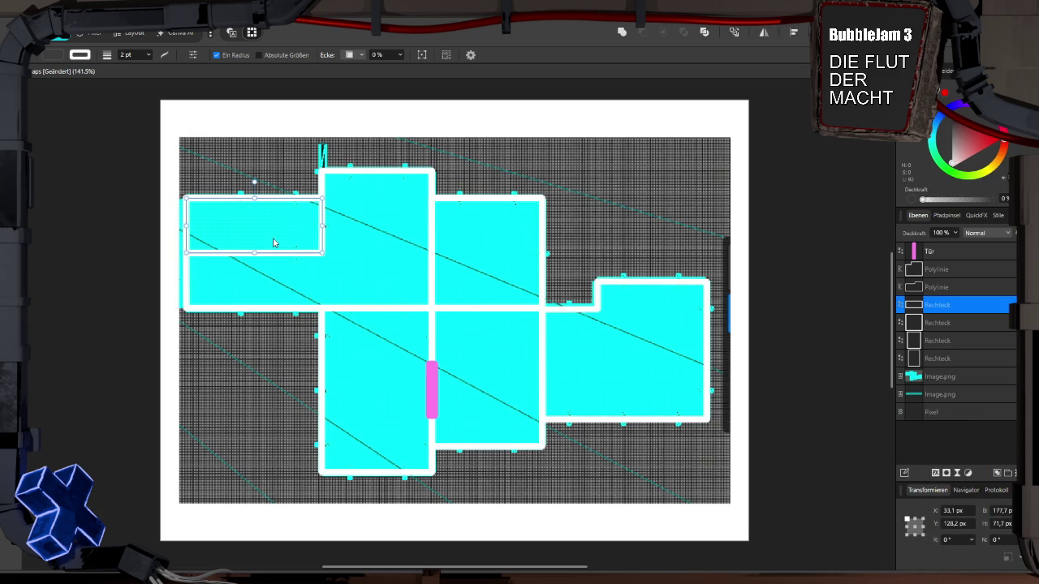
# Duplicate the top-left strip, dropping an extra copy, and stretch the new copy wider and taller
pyautogui.rightClick(951, 309)
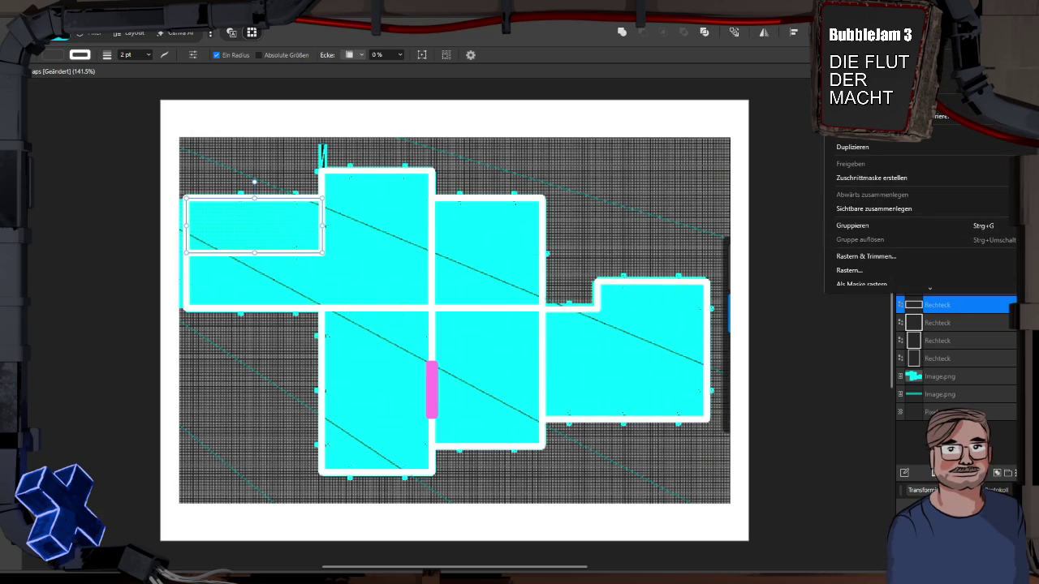
pyautogui.click(885, 151)
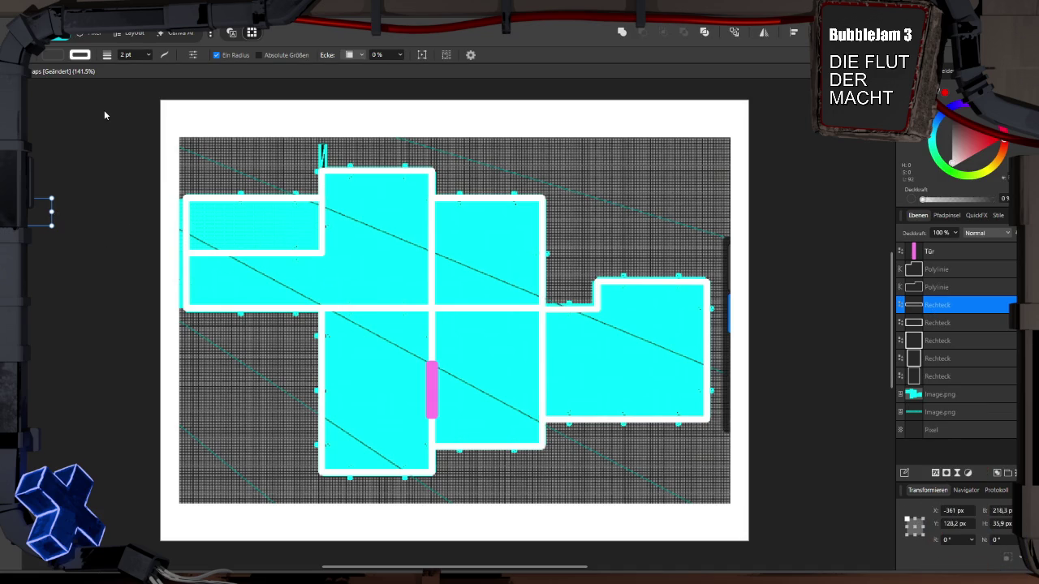
pyautogui.hotkey('ctrl', 'z')
pyautogui.rightClick(952, 307)
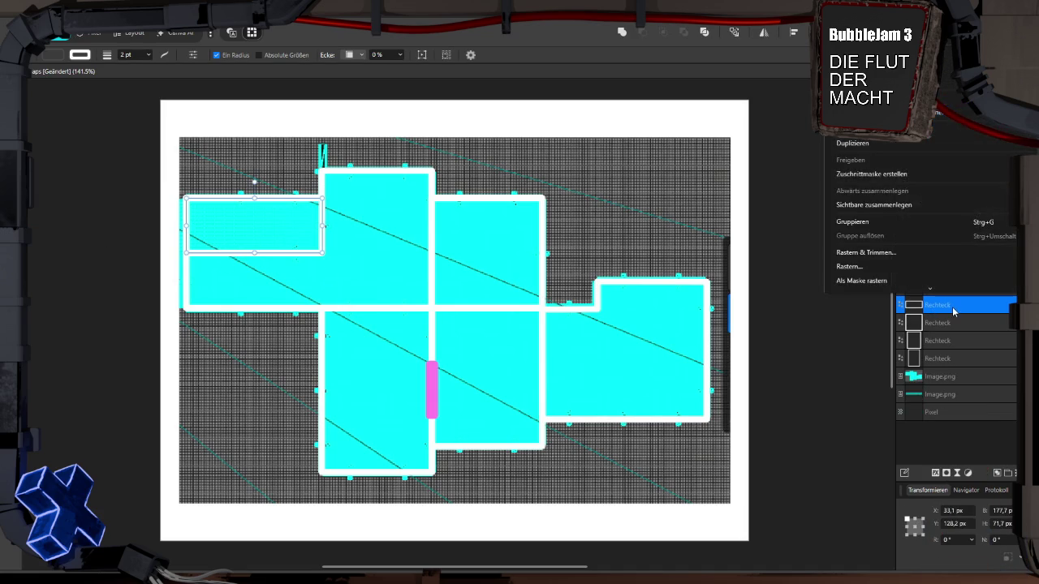
pyautogui.click(865, 144)
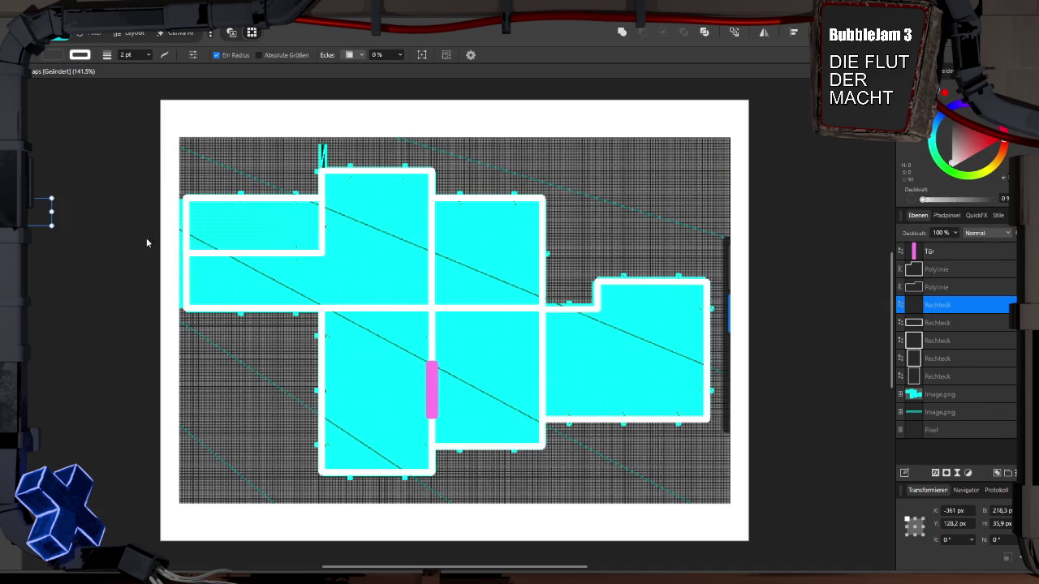
pyautogui.moveTo(51, 209); pyautogui.dragTo(302, 211)
pyautogui.moveTo(93, 226); pyautogui.dragTo(94, 253)
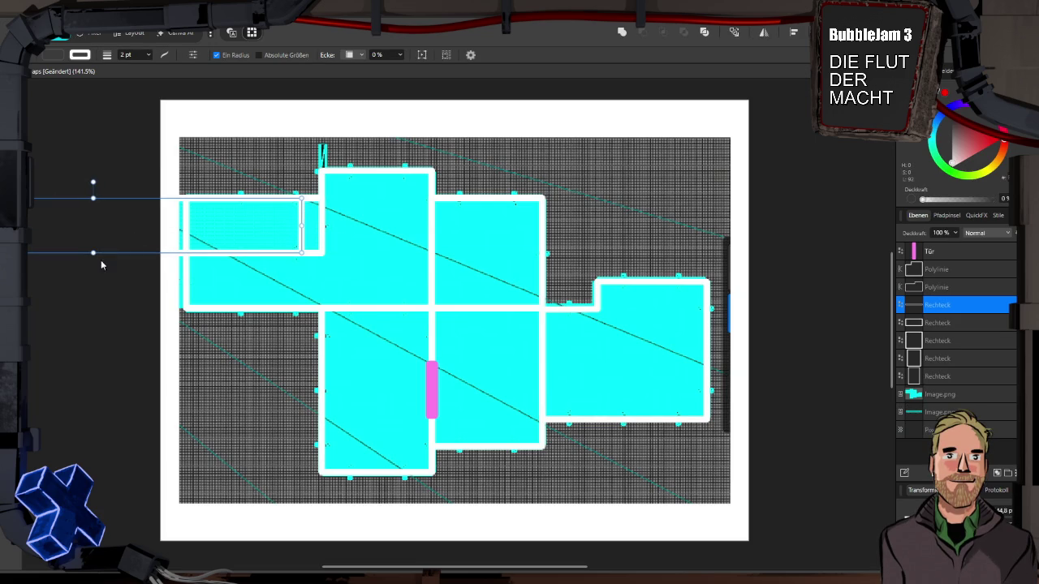
# Reselect the thin strip and move it to the top-left room's left edge
pyautogui.rightClick(108, 332)
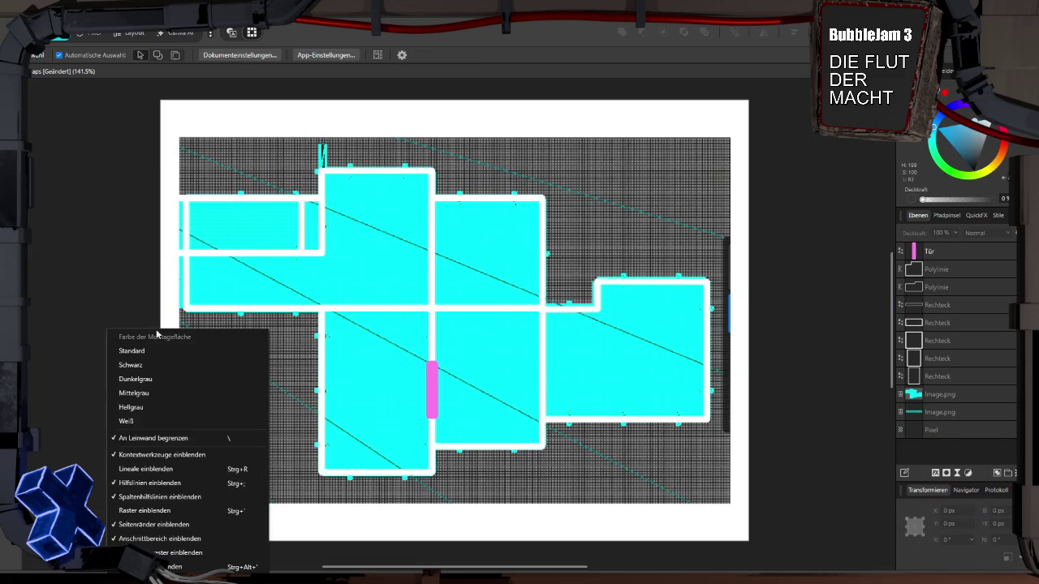
pyautogui.click(303, 232)
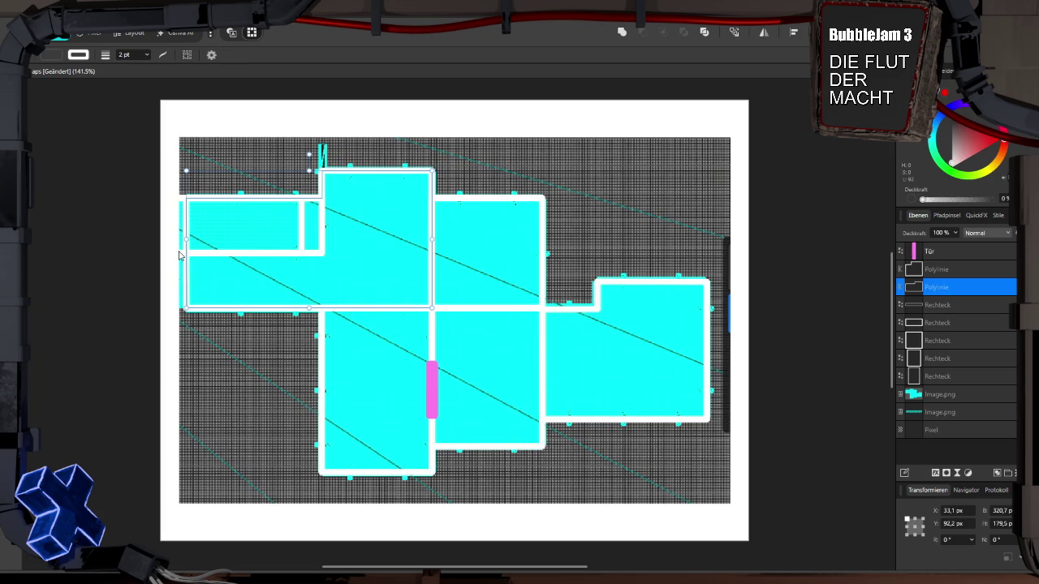
pyautogui.click(180, 254)
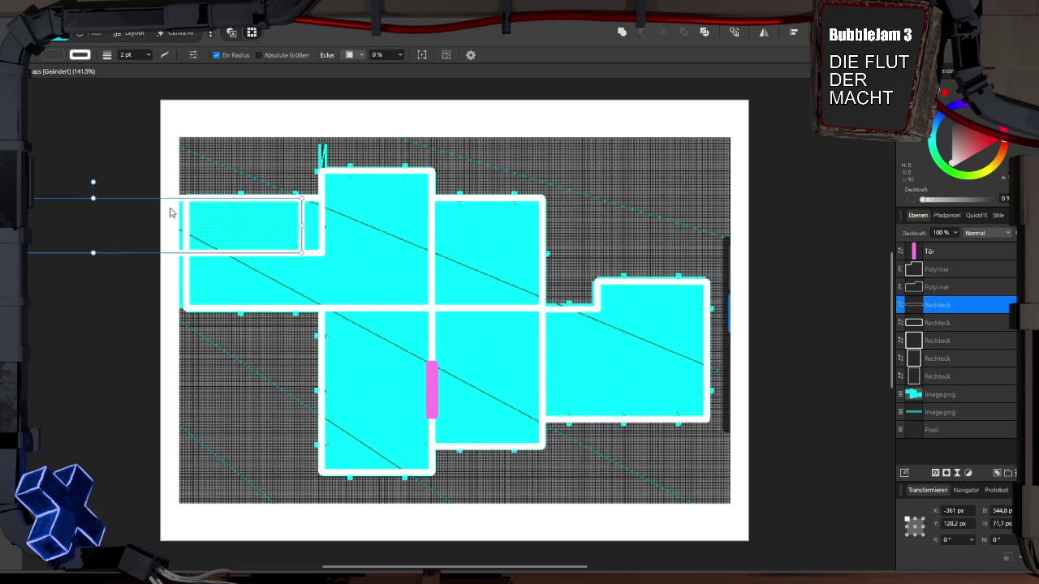
pyautogui.moveTo(302, 219)
pyautogui.mouseDown()
pyautogui.moveTo(616, 215)
pyautogui.moveTo(179, 231)
pyautogui.moveTo(209, 236)
pyautogui.mouseUp()
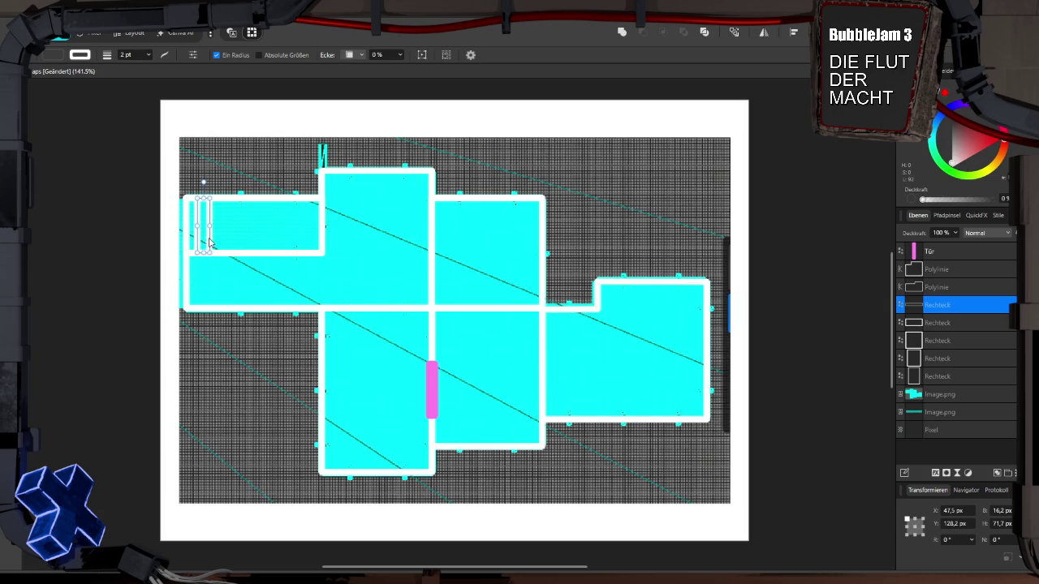
# Duplicate the thin bar with Ctrl+J and place the copy beside the first bar
pyautogui.hotkey('ctrl', 'j')
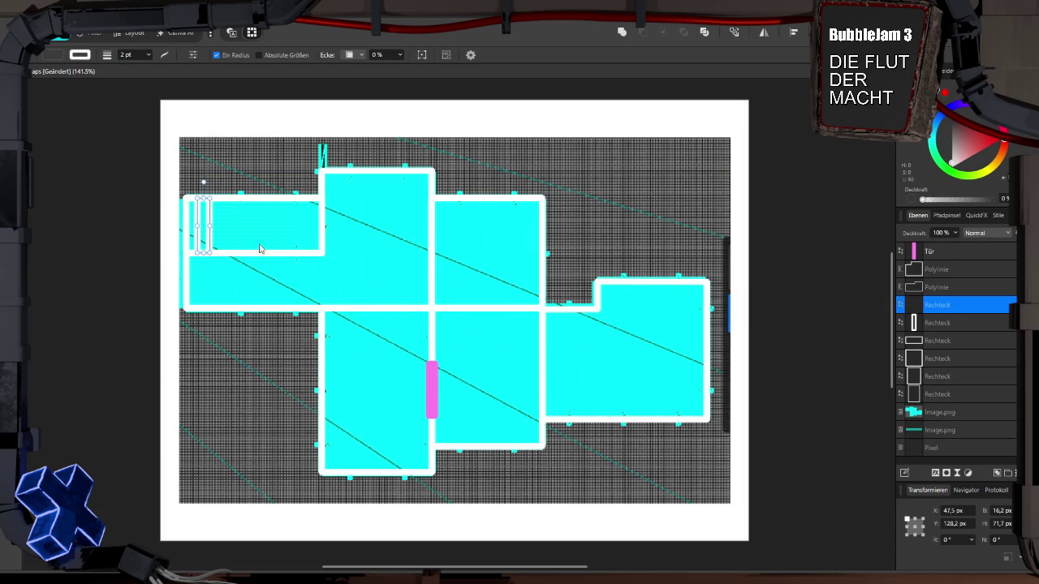
pyautogui.moveTo(209, 246); pyautogui.dragTo(309, 243)
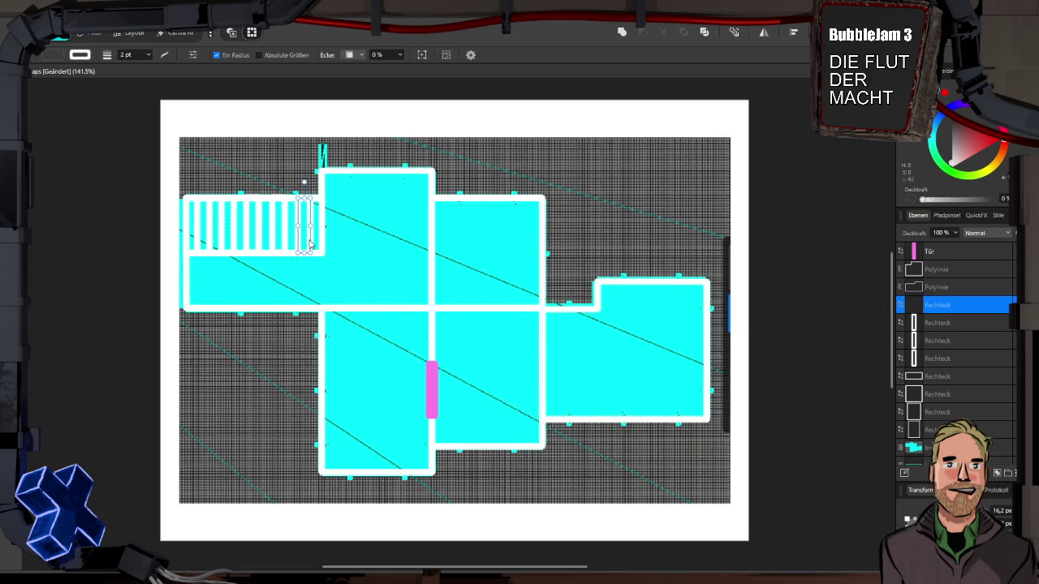
pyautogui.click(126, 241)
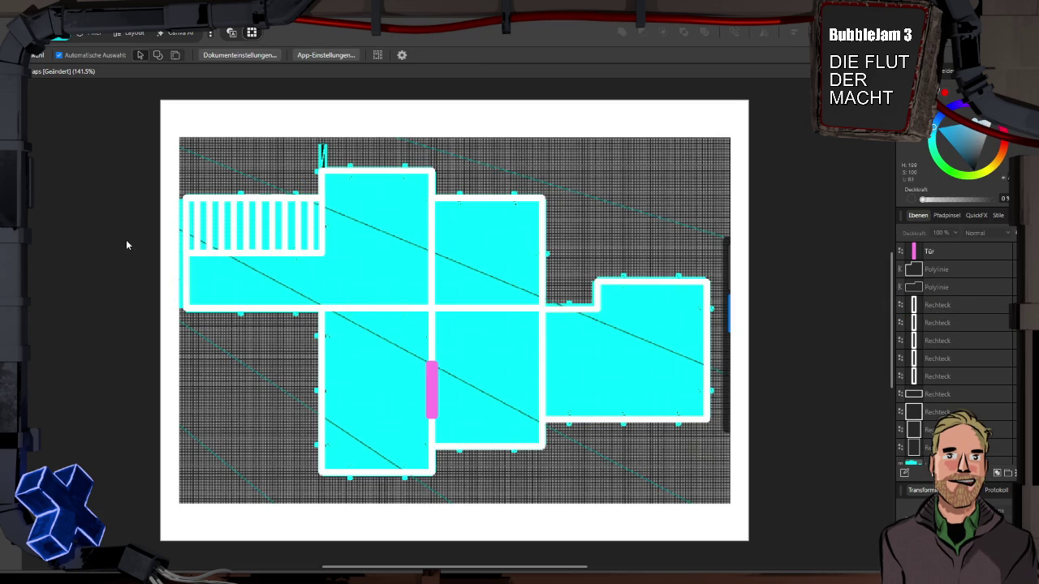
# Try a transparency change on the striped rectangle, undo it, and select all five bar rectangles
pyautogui.click(314, 237)
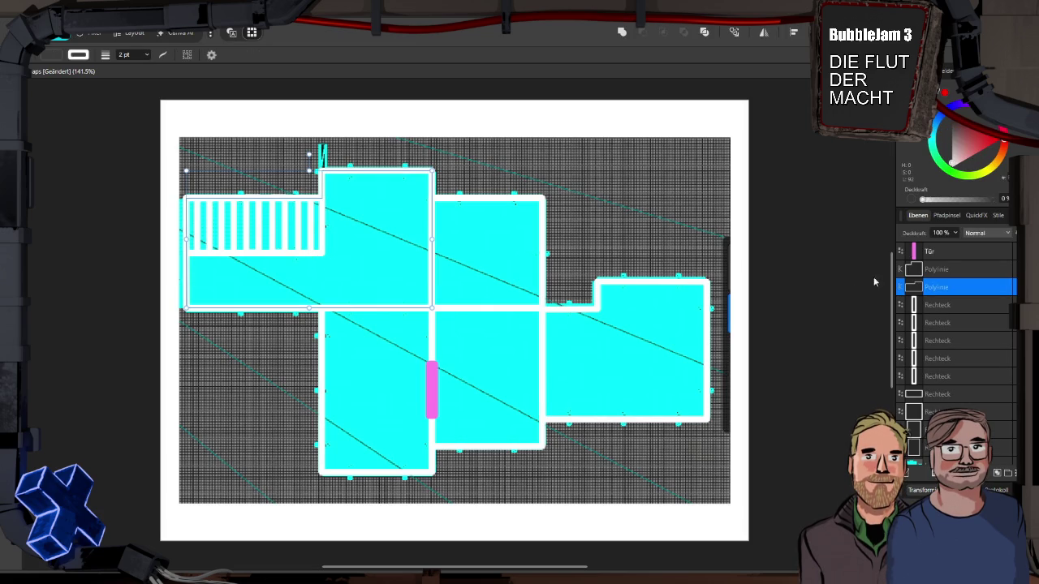
pyautogui.click(936, 394)
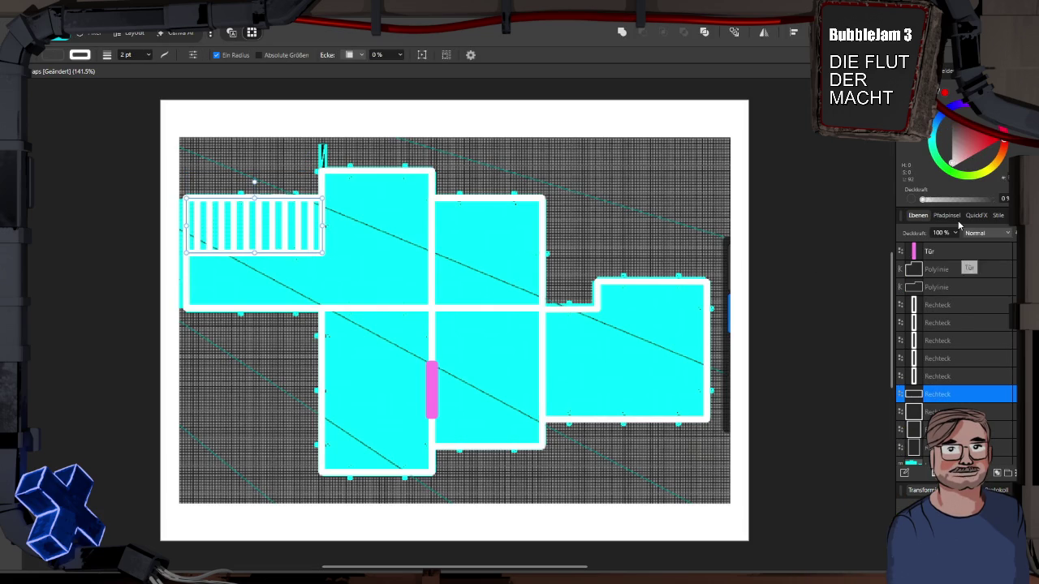
pyautogui.moveTo(926, 200); pyautogui.dragTo(974, 202)
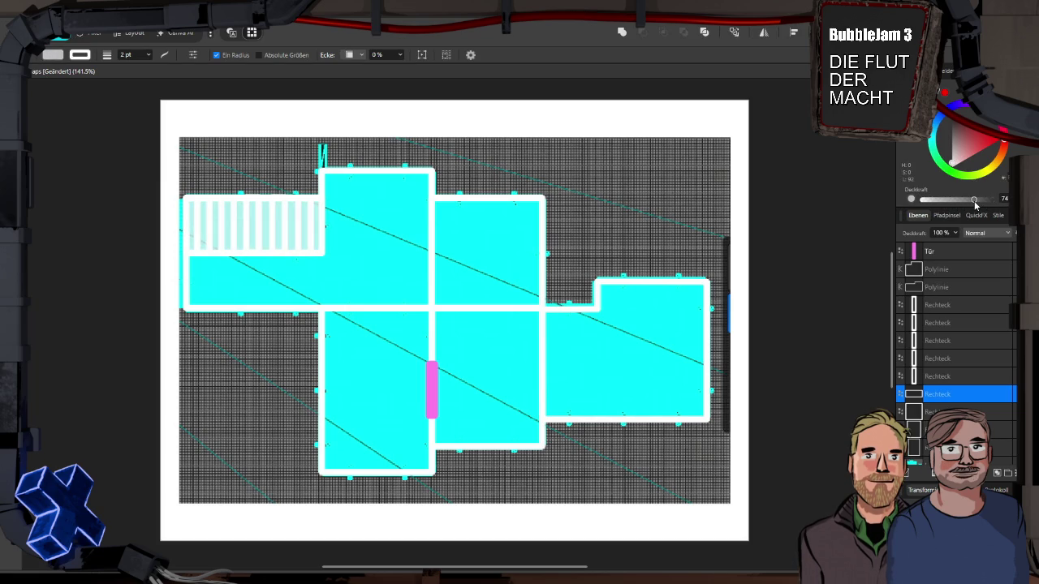
pyautogui.hotkey('ctrl', 'z')
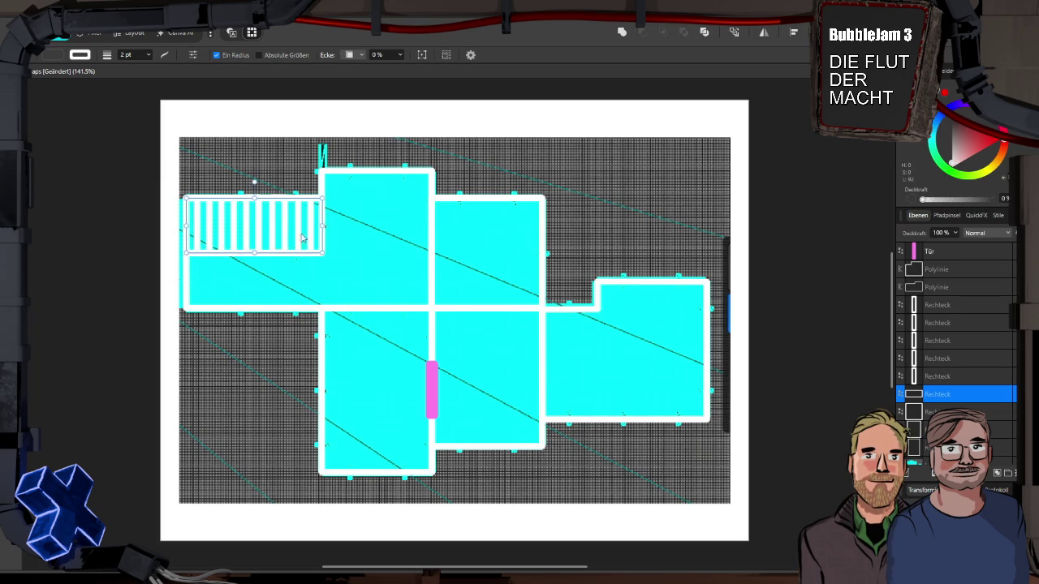
pyautogui.click(933, 287)
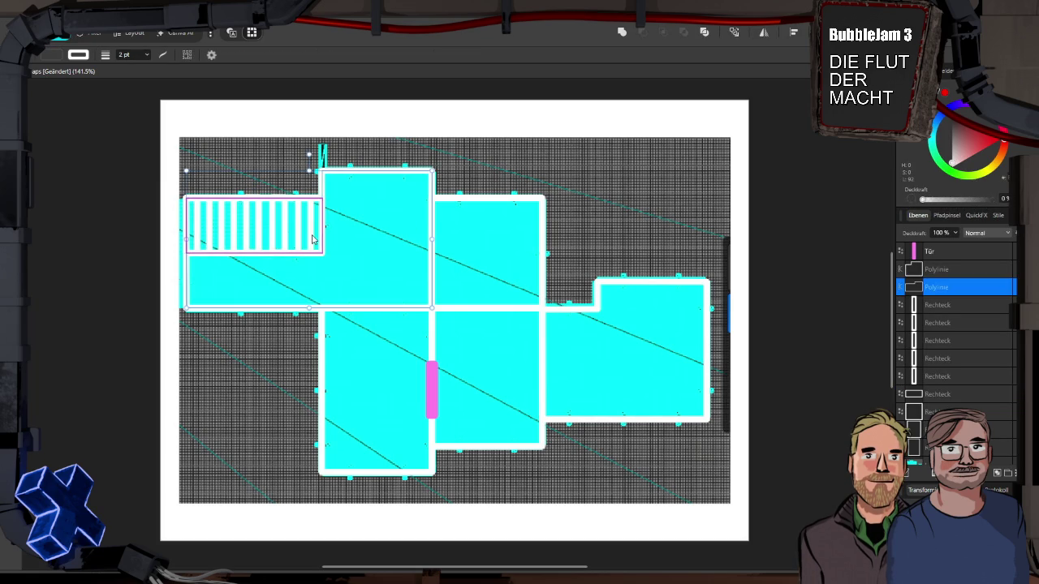
pyautogui.click(933, 305)
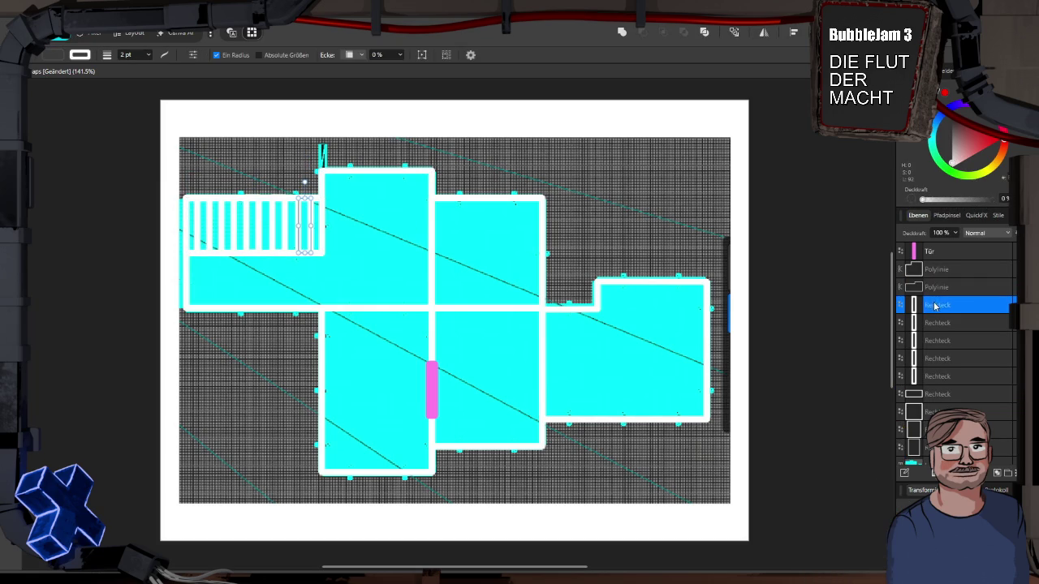
pyautogui.keyDown('shift'); pyautogui.click(942, 377); pyautogui.keyUp('shift')
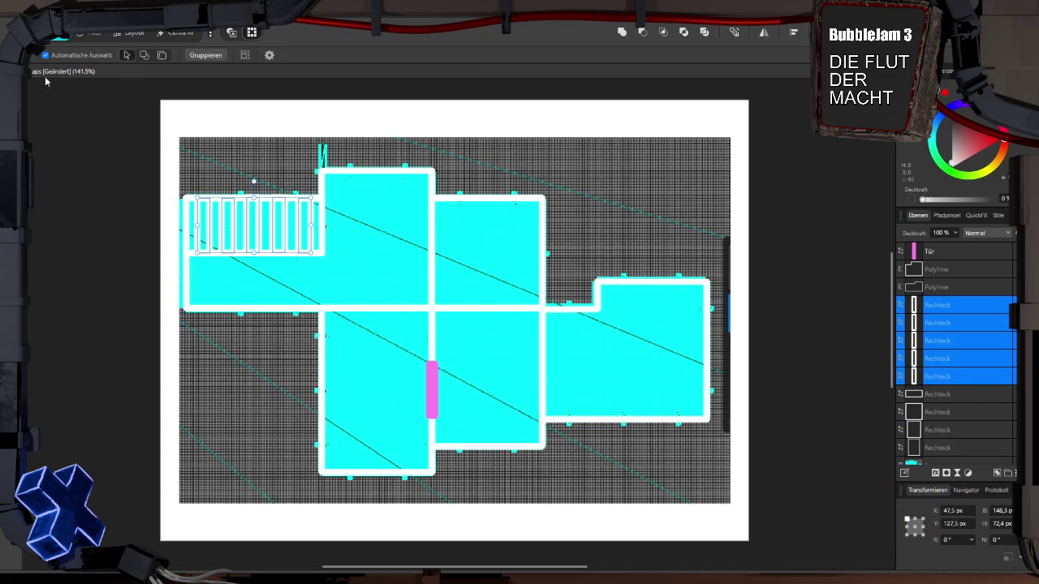
# Thin the five stair bars' outlines to 1 pt and lower their outline opacity
pyautogui.press('m')
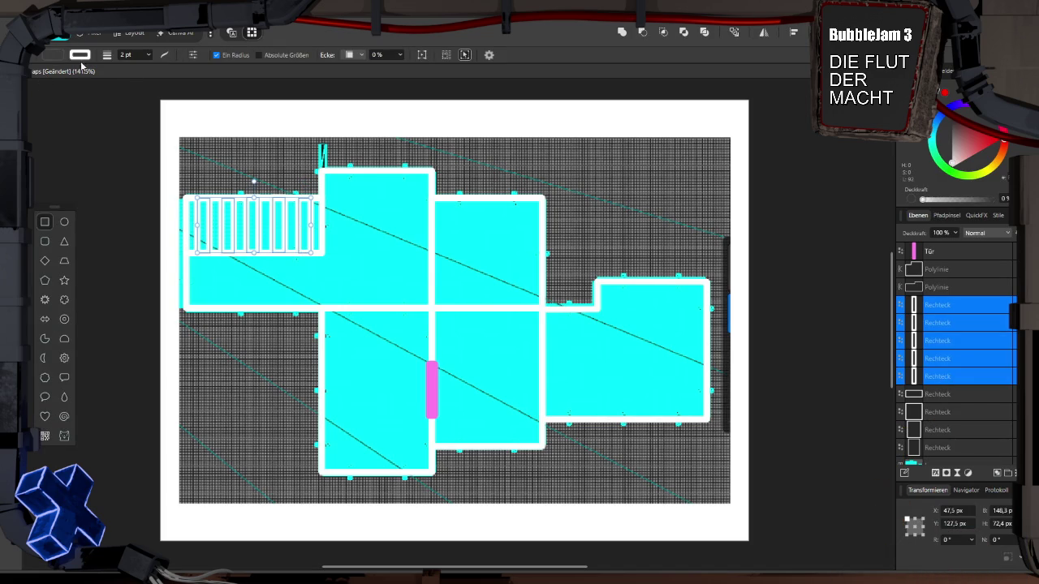
pyautogui.click(81, 56)
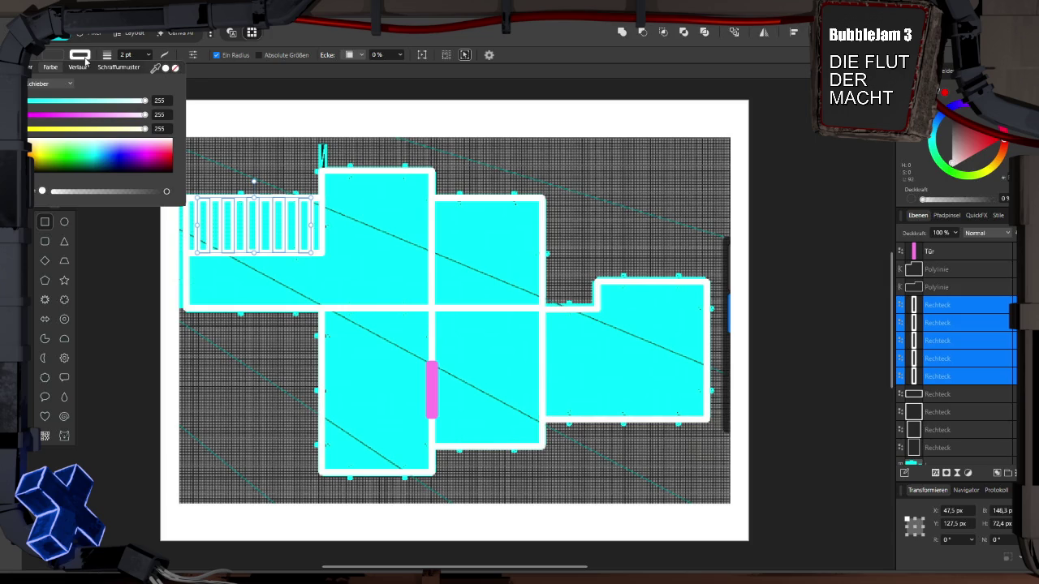
pyautogui.click(148, 54)
pyautogui.click(148, 68)
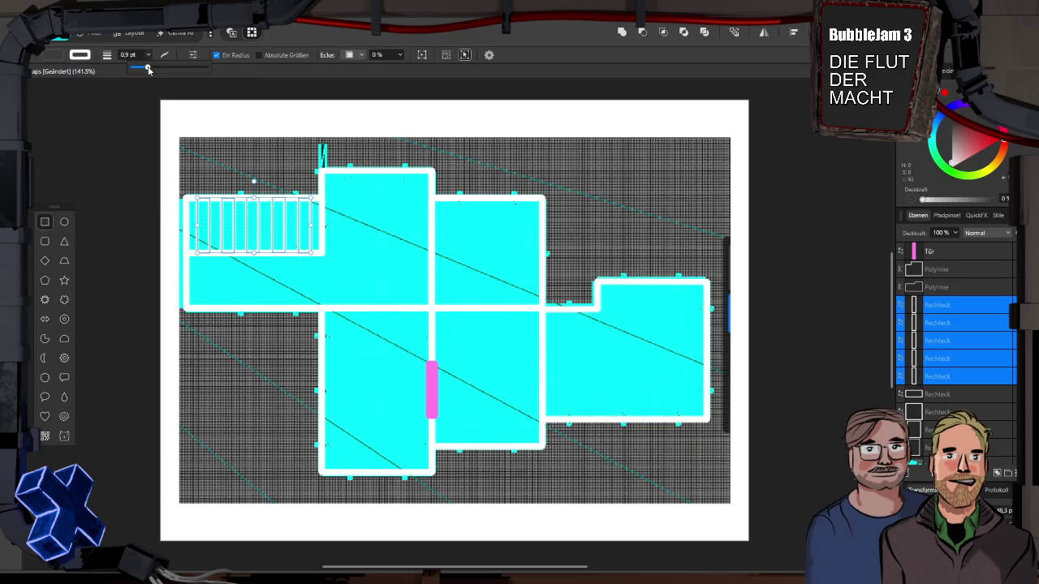
pyautogui.moveTo(147, 69); pyautogui.dragTo(150, 69)
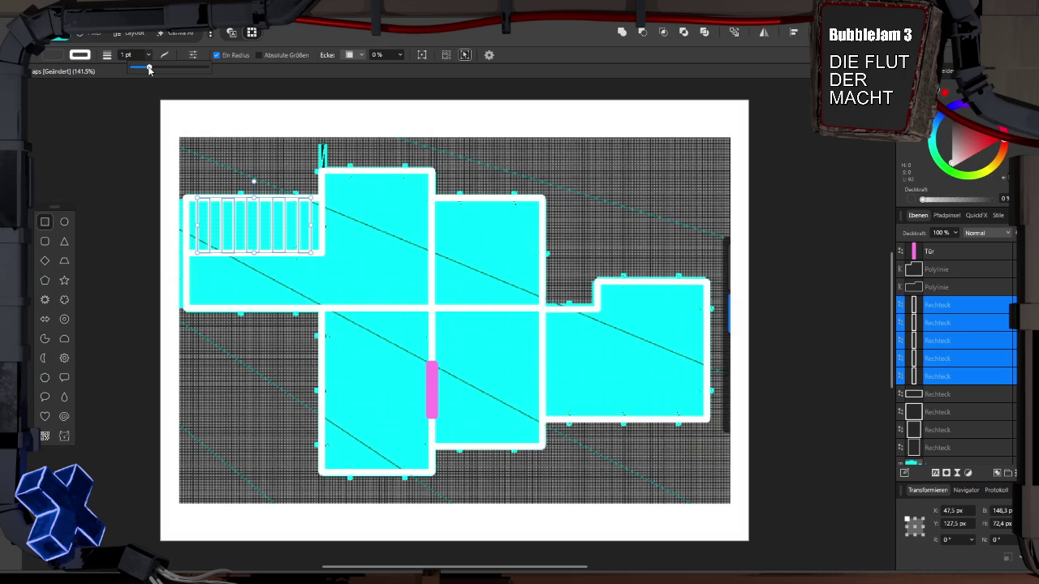
pyautogui.click(89, 57)
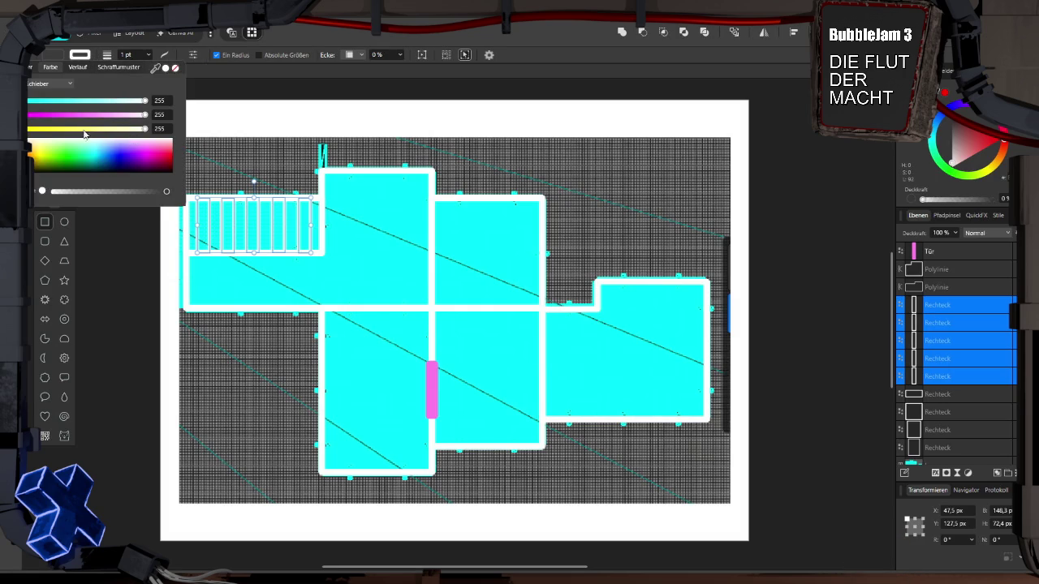
pyautogui.moveTo(166, 192); pyautogui.dragTo(116, 193)
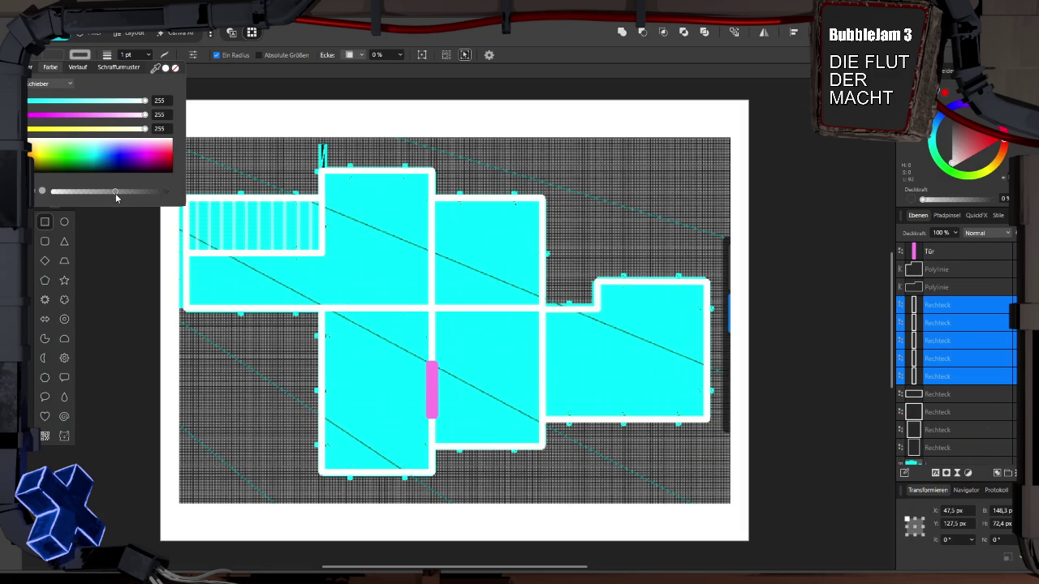
pyautogui.click(173, 226)
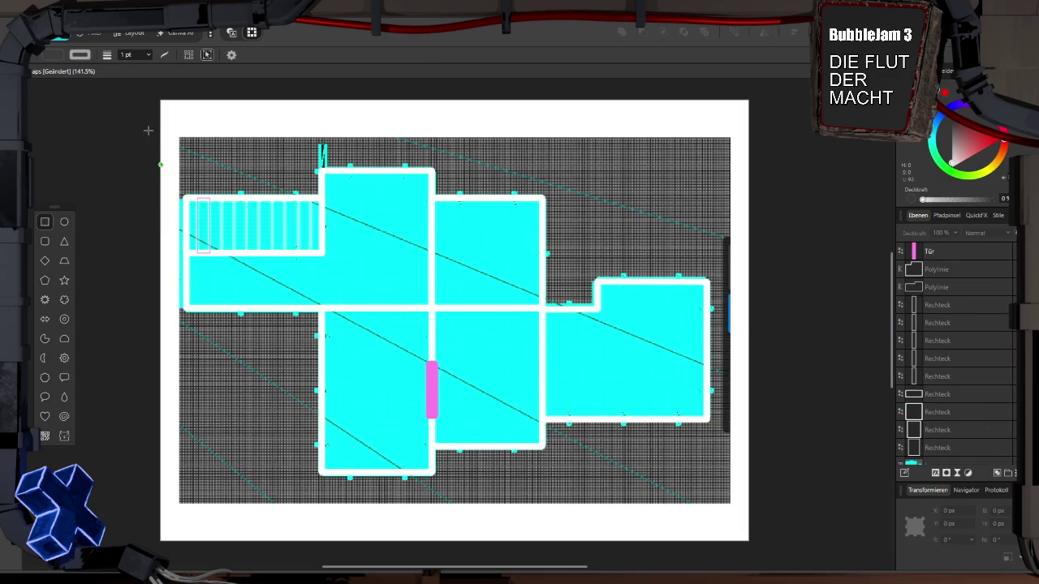
# Lower one stair rectangle's outline opacity and raise the next one's
pyautogui.click(199, 213)
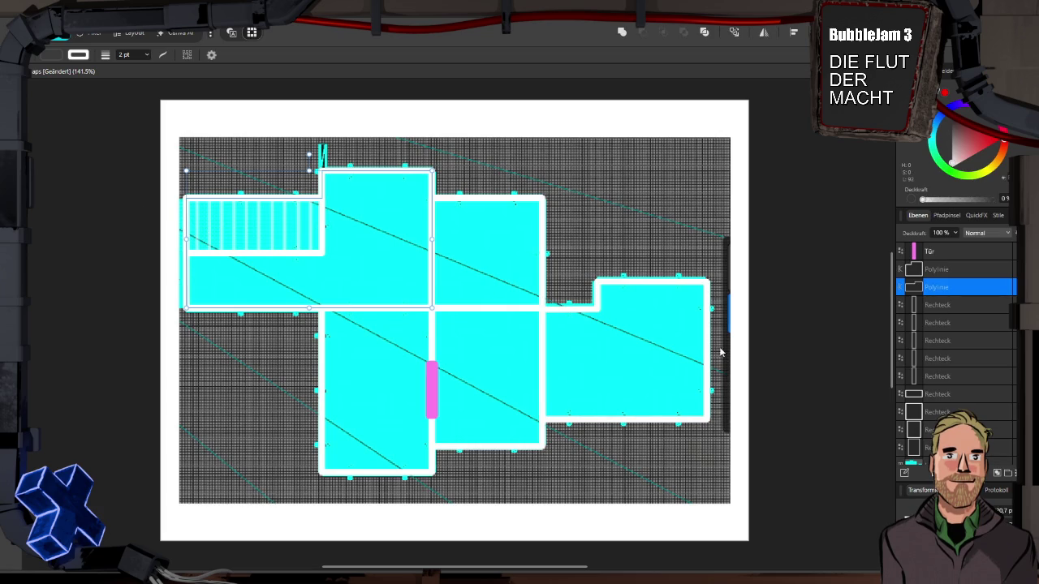
pyautogui.click(950, 306)
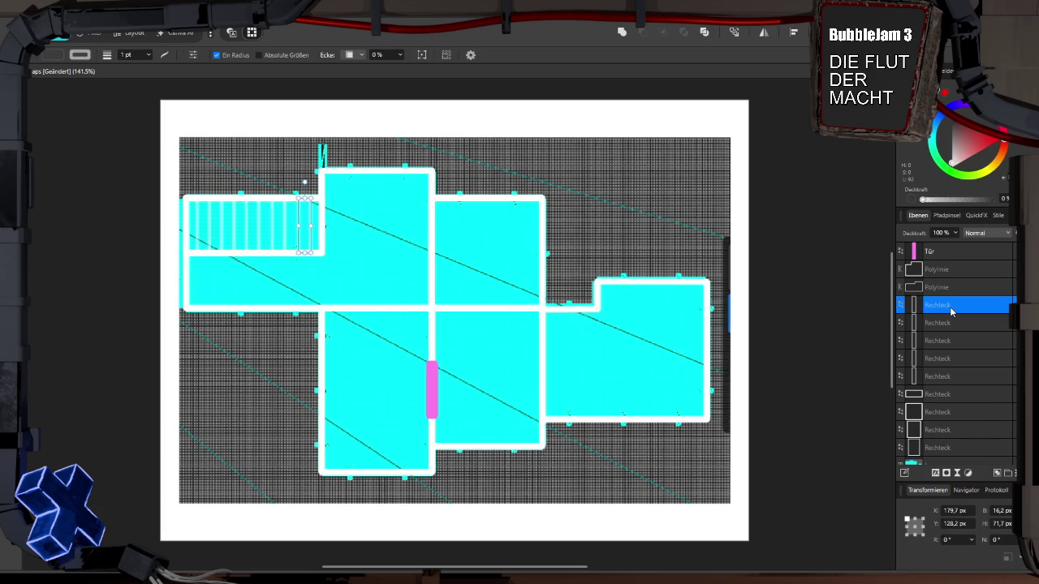
pyautogui.click(950, 323)
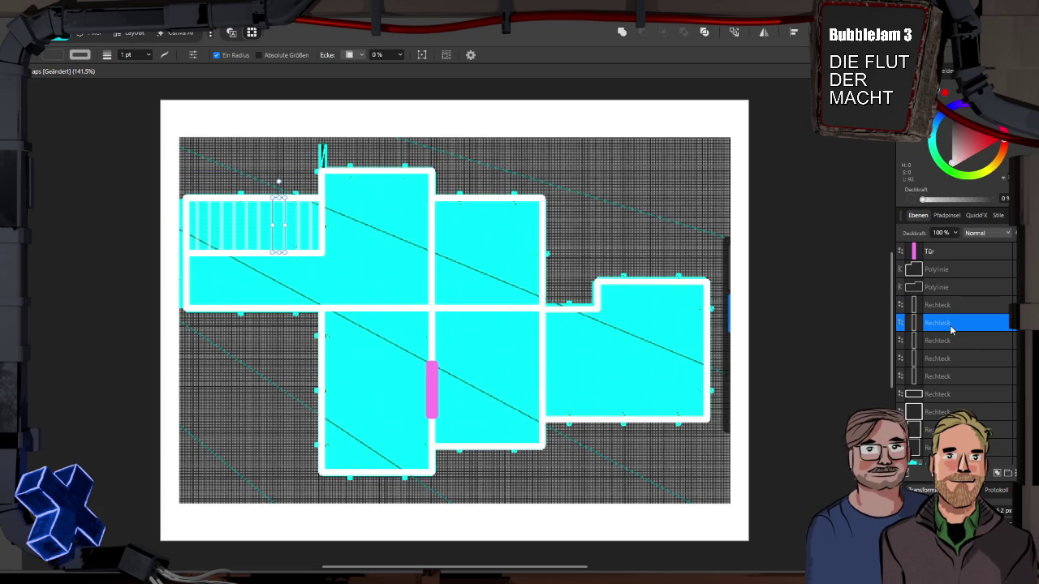
pyautogui.click(89, 56)
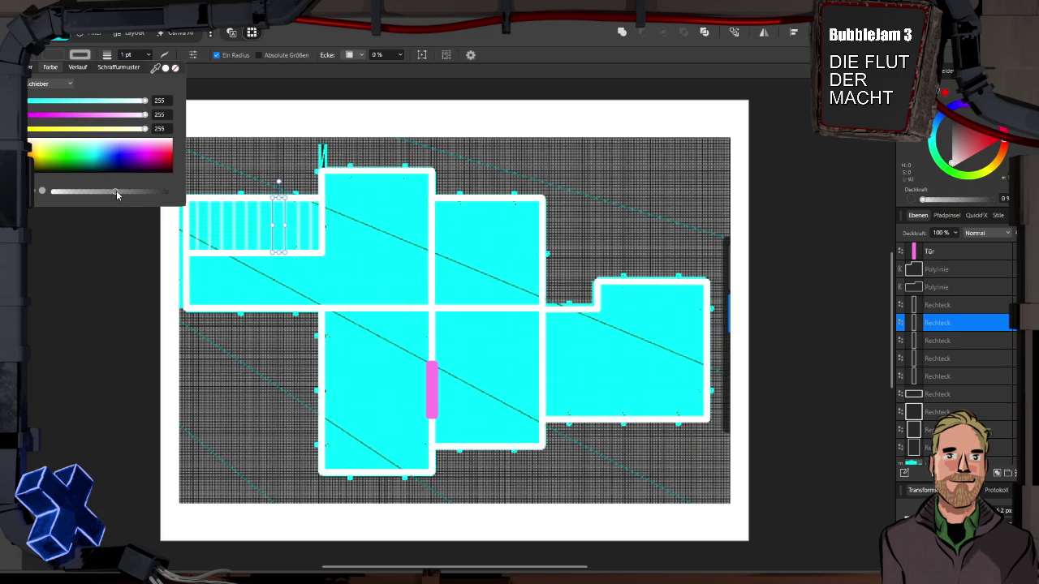
pyautogui.moveTo(115, 190)
pyautogui.mouseDown()
pyautogui.moveTo(93, 193)
pyautogui.moveTo(137, 191)
pyautogui.mouseUp()
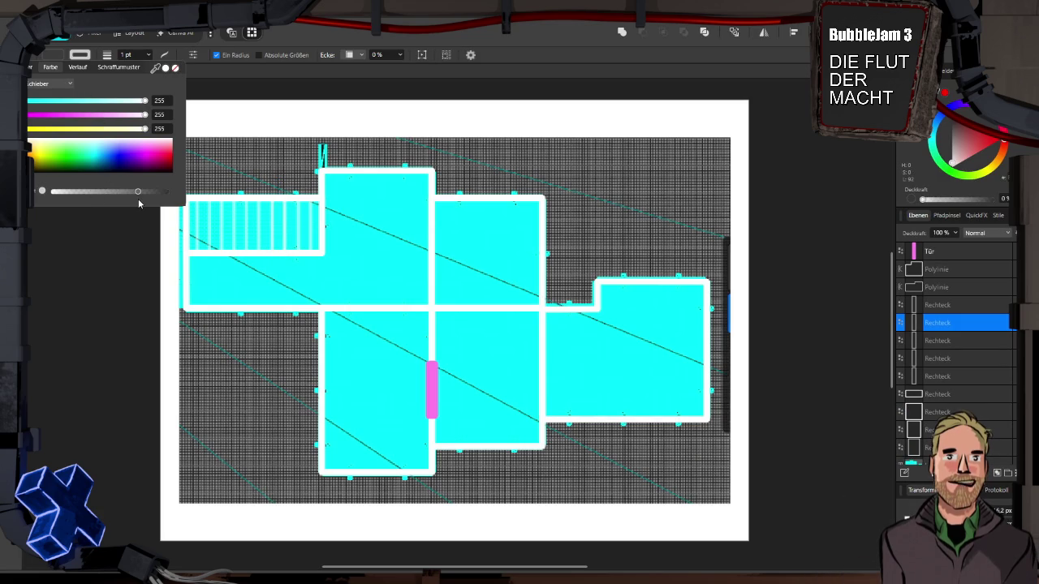
pyautogui.click(954, 342)
pyautogui.click(951, 342)
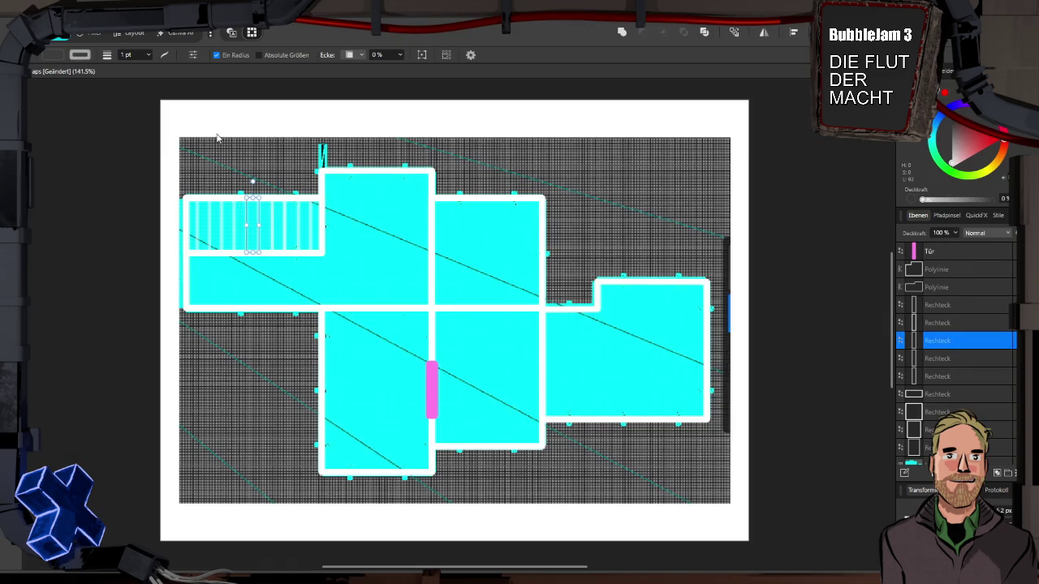
pyautogui.click(82, 55)
pyautogui.moveTo(115, 190); pyautogui.dragTo(150, 199)
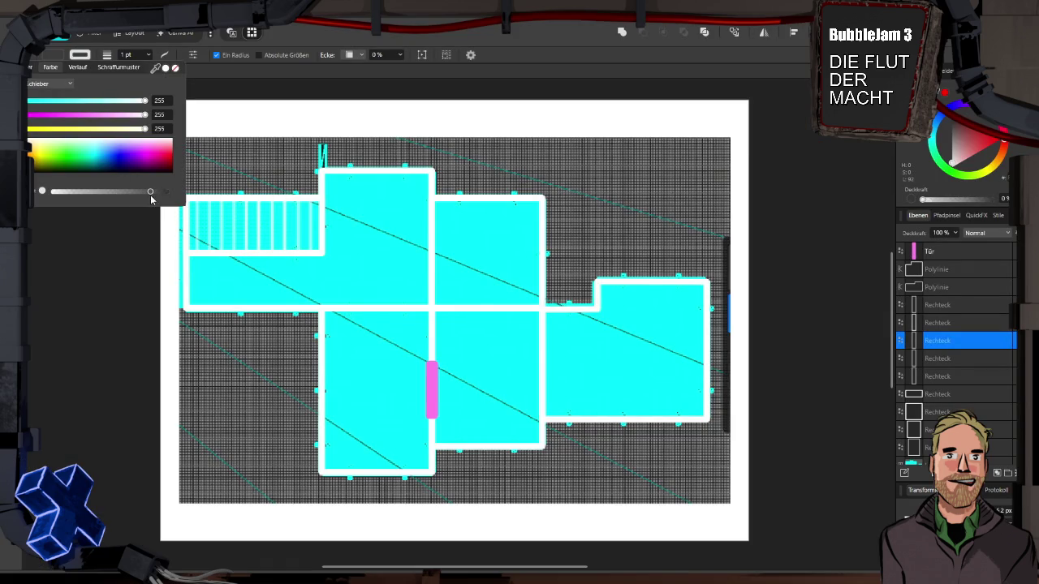
# Set the following stair rectangle's outline to full opacity, check the next, then deselect
pyautogui.click(948, 361)
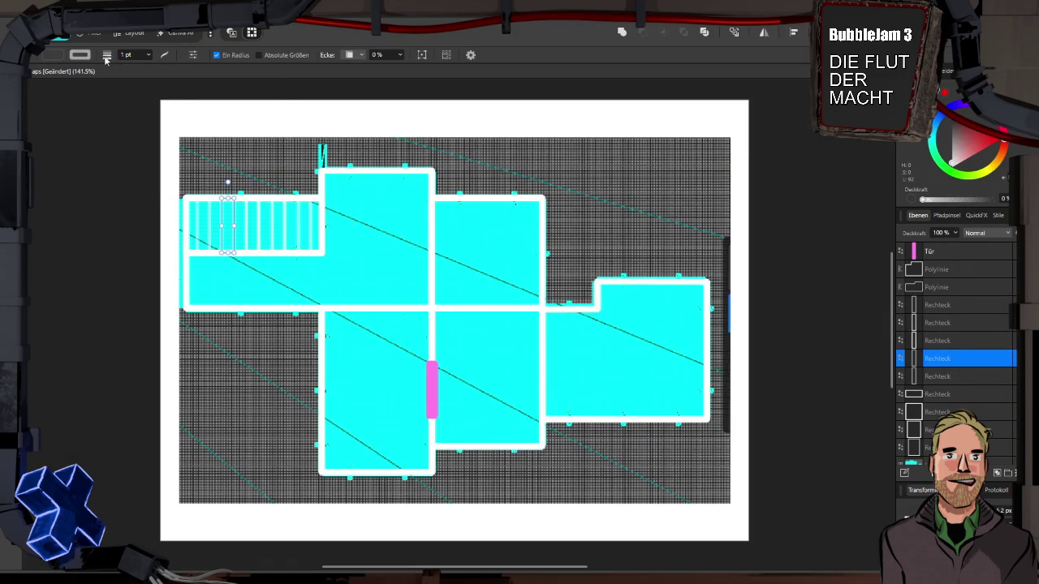
pyautogui.click(85, 57)
pyautogui.moveTo(118, 189); pyautogui.dragTo(153, 191)
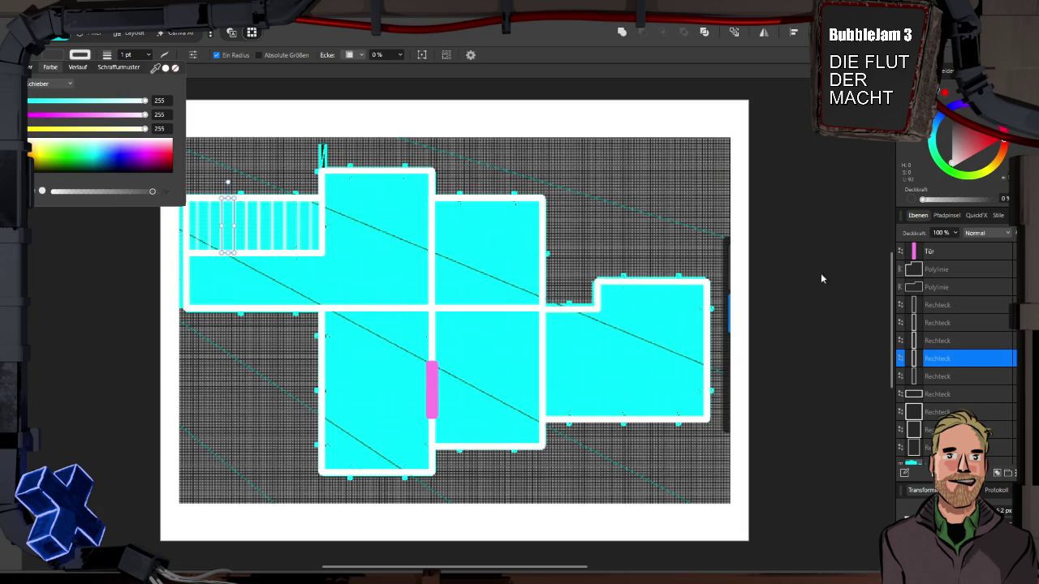
pyautogui.click(944, 378)
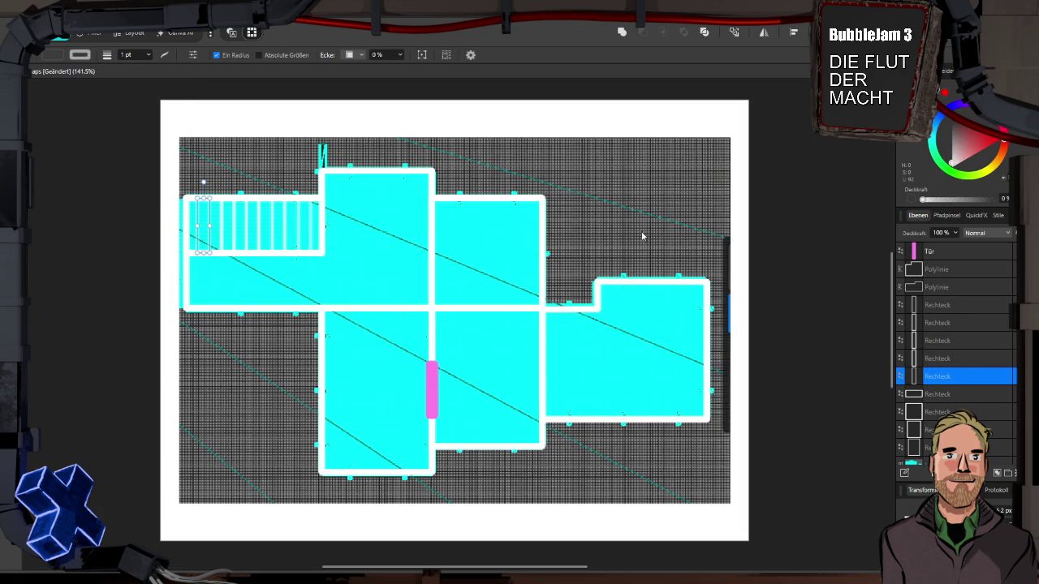
pyautogui.click(79, 57)
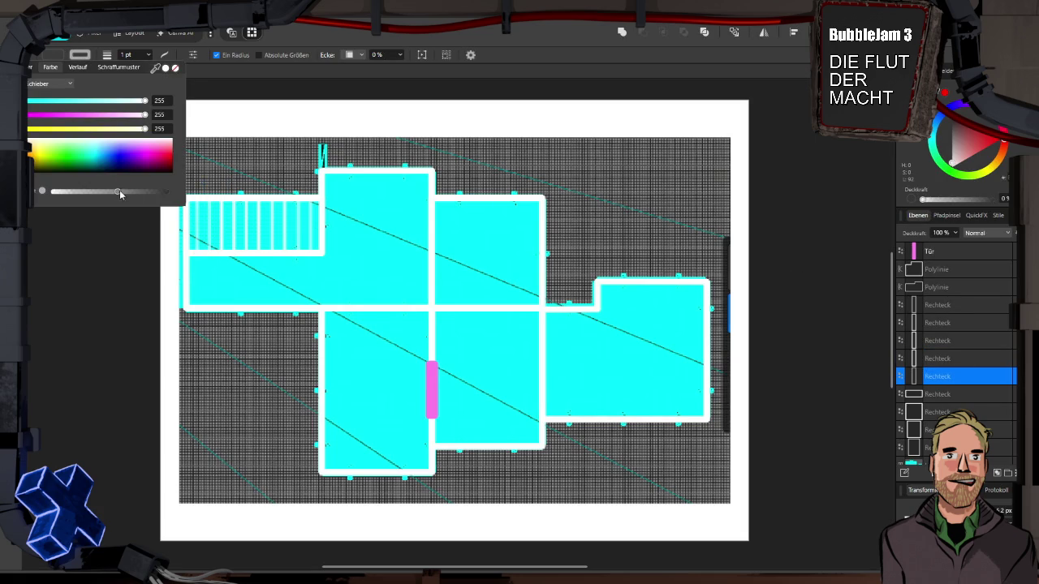
pyautogui.click(109, 242)
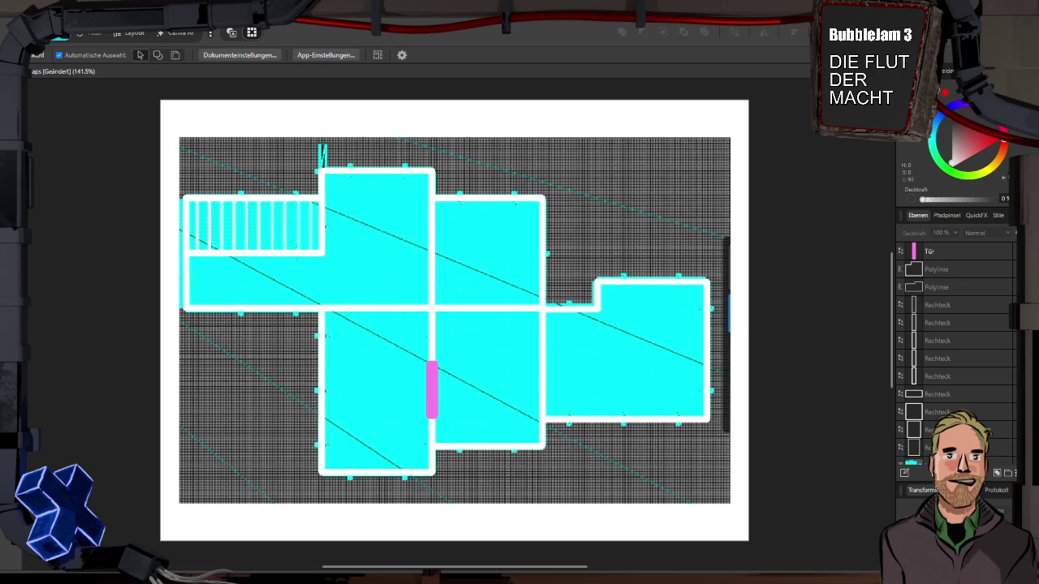
# Draw a small triangle above the right room with the Triangle tool
pyautogui.click(15, 252)
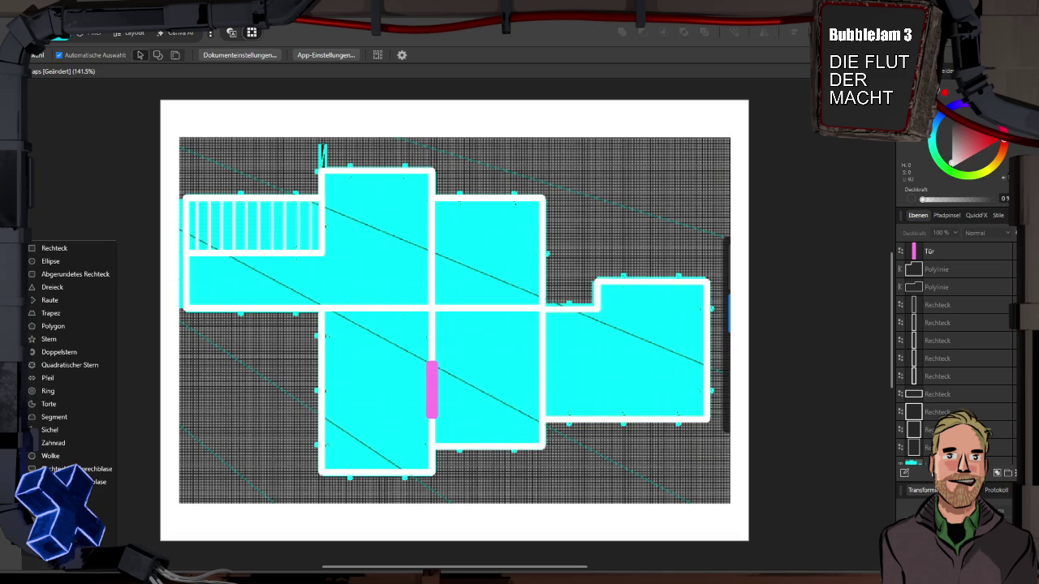
pyautogui.click(43, 287)
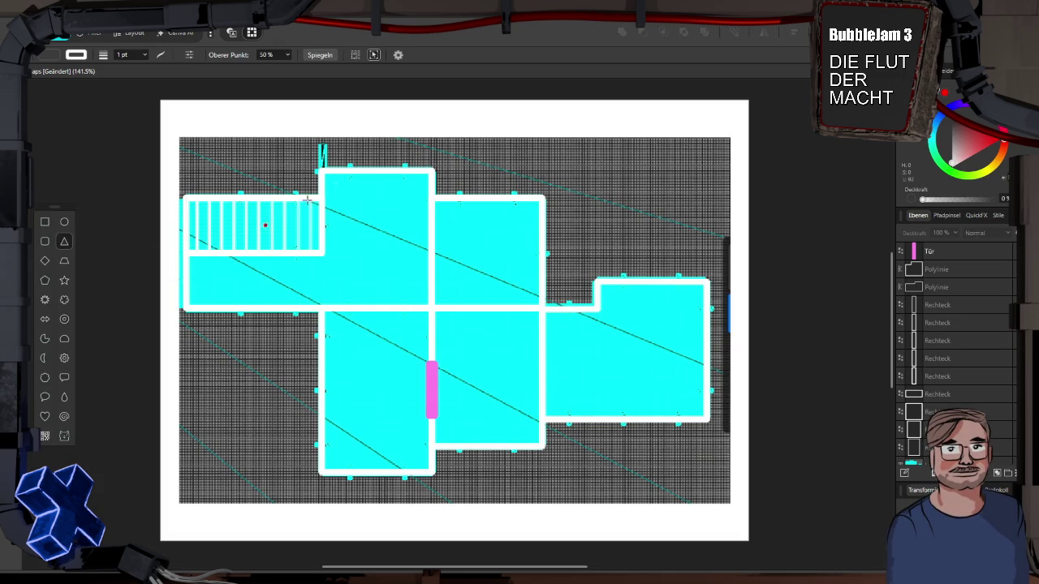
pyautogui.moveTo(575, 166)
pyautogui.mouseDown()
pyautogui.moveTo(586, 169)
pyautogui.moveTo(586, 204)
pyautogui.mouseUp()
# Fill the triangle white and draw a thin 7.8 × 63.5 px rectangular stem below it
pyautogui.click(51, 55)
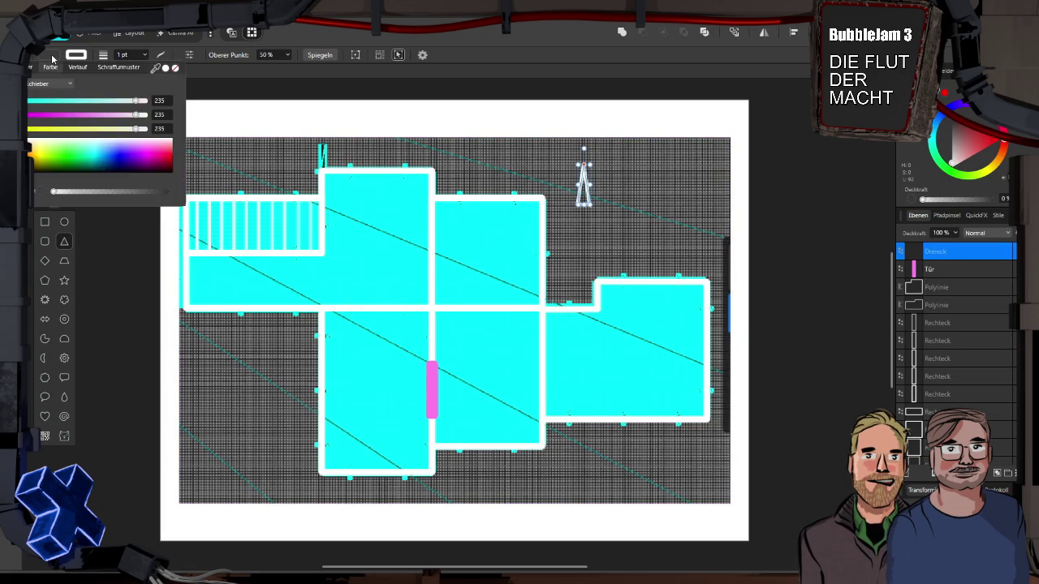
pyautogui.moveTo(55, 195); pyautogui.dragTo(204, 192)
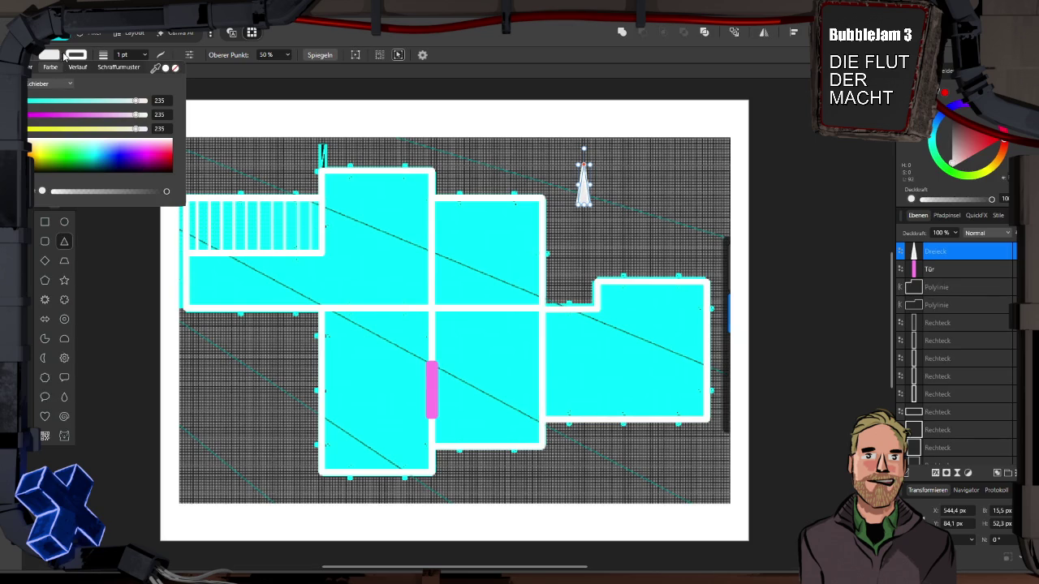
pyautogui.click(45, 224)
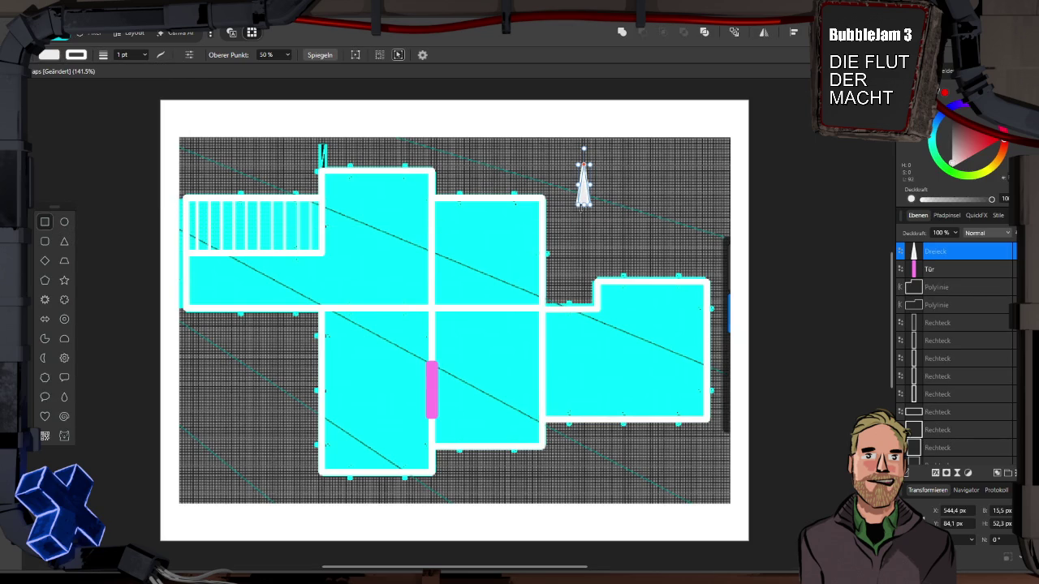
pyautogui.moveTo(583, 253); pyautogui.dragTo(586, 202)
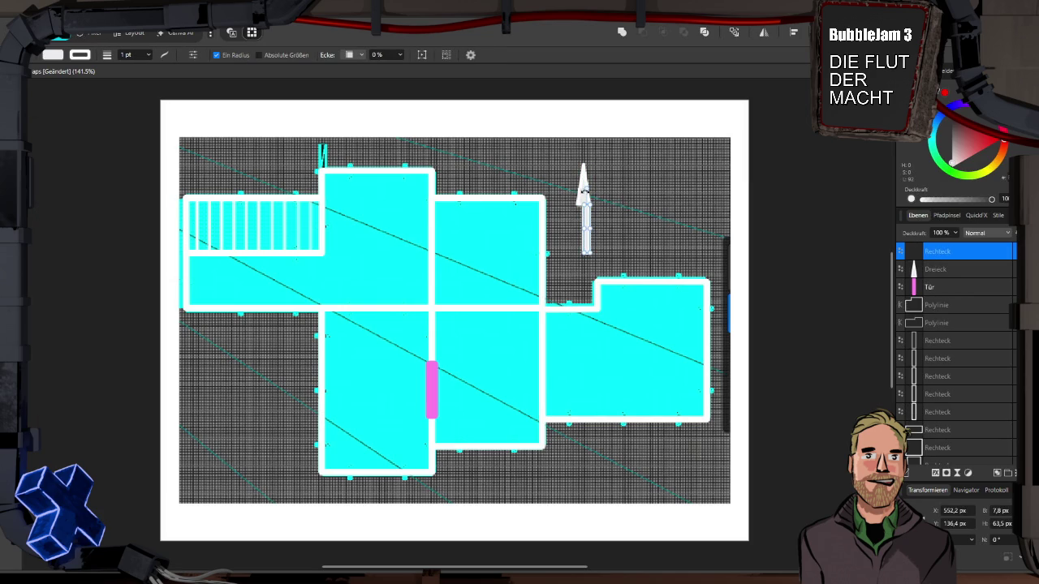
# Widen the arrowhead to 24 px, then give head and stem 77 opacity and darker grey
pyautogui.click(585, 197)
pyautogui.moveTo(590, 185)
pyautogui.mouseDown()
pyautogui.moveTo(605, 185)
pyautogui.moveTo(595, 184)
pyautogui.mouseUp()
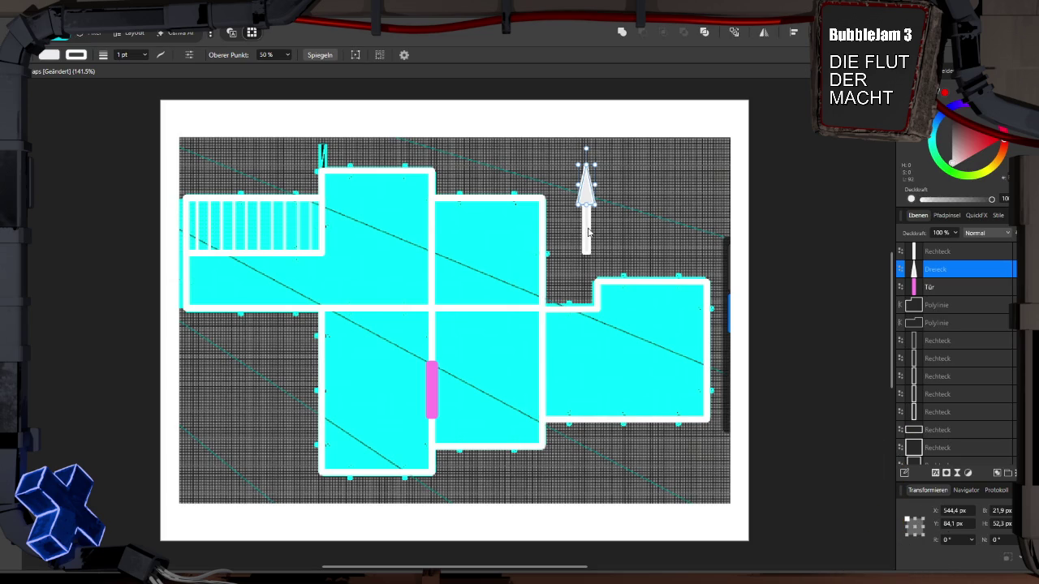
pyautogui.press('v')
pyautogui.keyDown('shift'); pyautogui.click(588, 231); pyautogui.keyUp('shift')
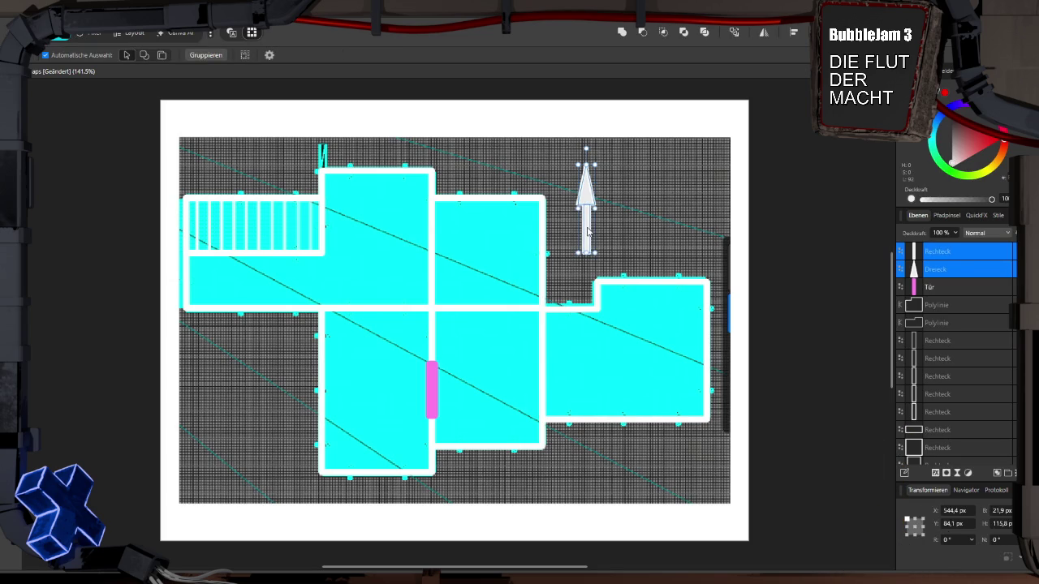
pyautogui.moveTo(991, 199); pyautogui.dragTo(977, 200)
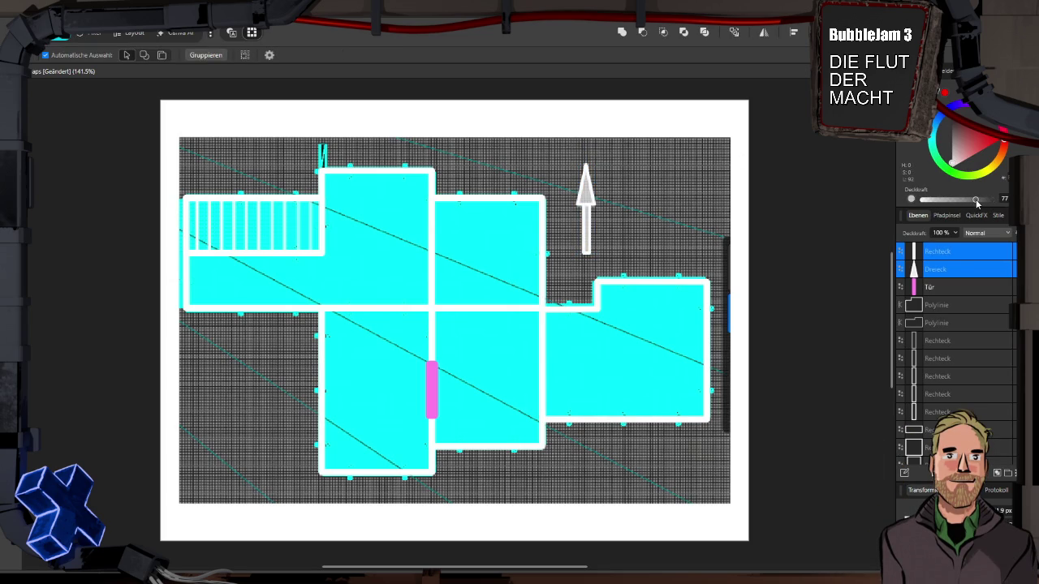
pyautogui.moveTo(948, 144); pyautogui.dragTo(939, 129)
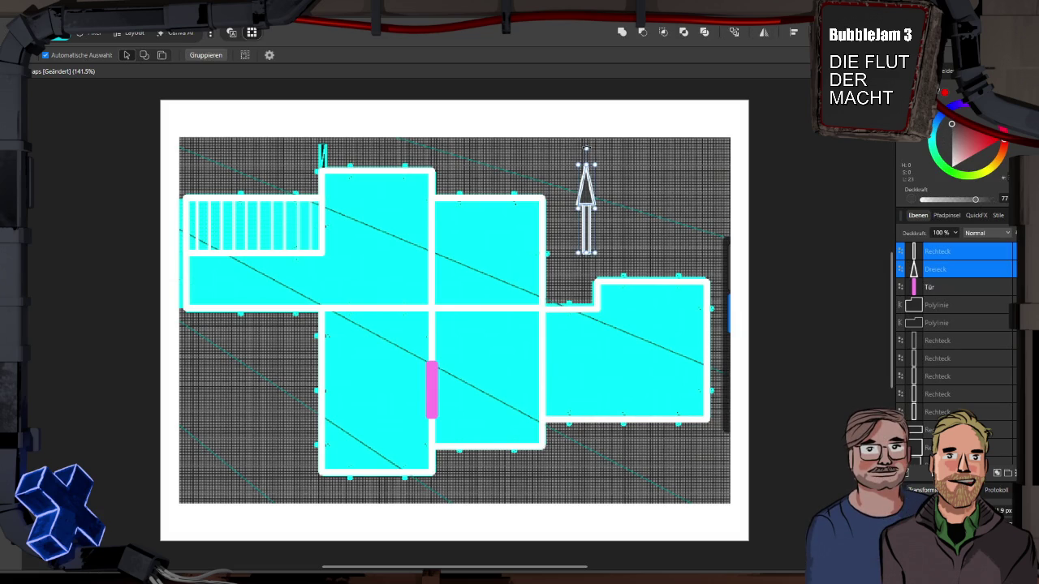
# Rotate the arrow to point left, move it over the stairs, and hide the Tür door layer
pyautogui.moveTo(586, 148)
pyautogui.mouseDown()
pyautogui.moveTo(532, 151)
pyautogui.moveTo(457, 204)
pyautogui.mouseUp()
pyautogui.moveTo(603, 210); pyautogui.dragTo(272, 225)
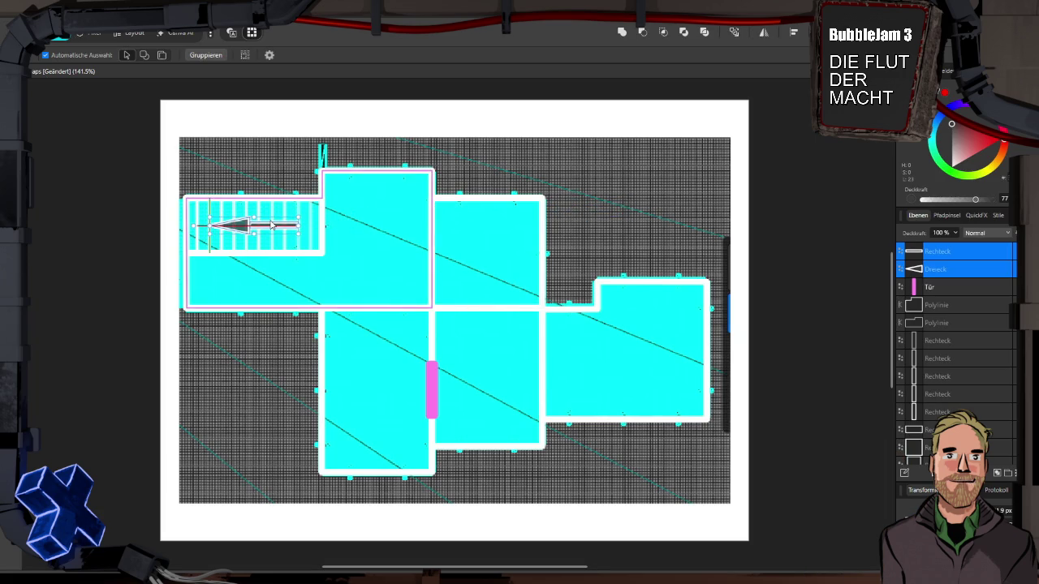
pyautogui.click(126, 230)
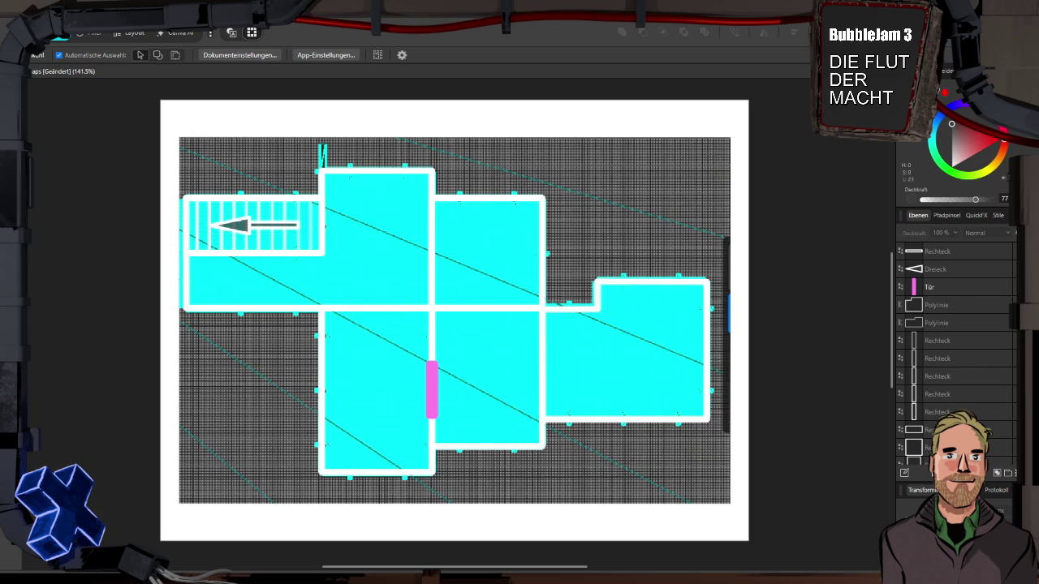
pyautogui.click(941, 289)
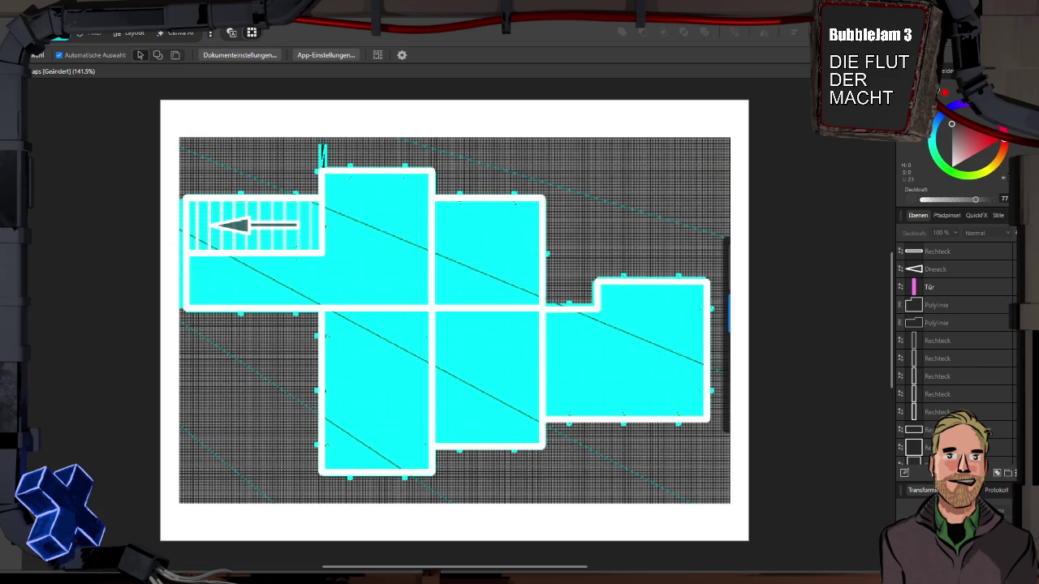
# Hide the cyan floor-plan image and name the new bottom layer 'Pixel'
pyautogui.scroll(-5, 987, 337)
pyautogui.click(1006, 412)
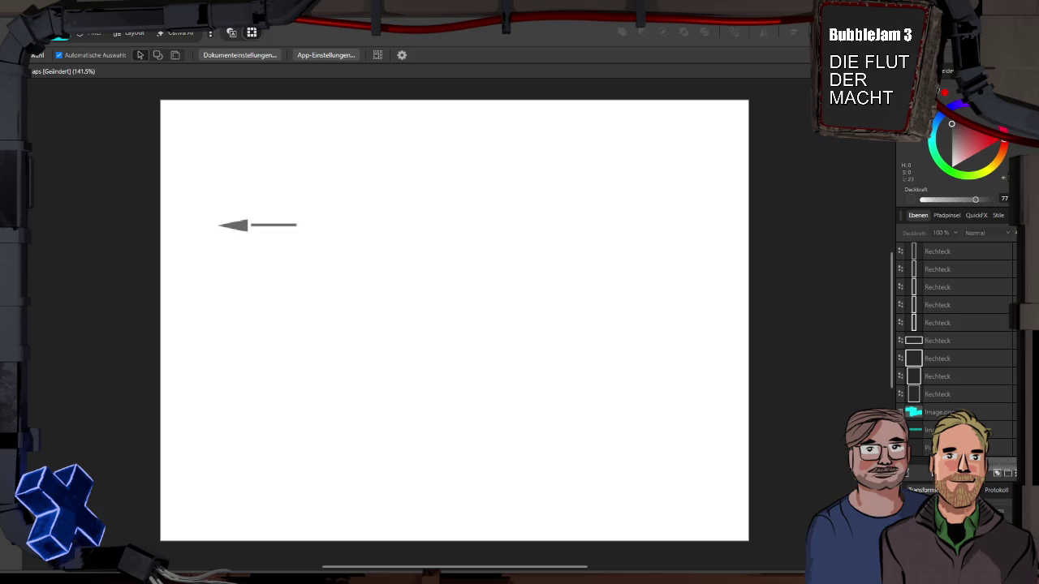
pyautogui.click(934, 448)
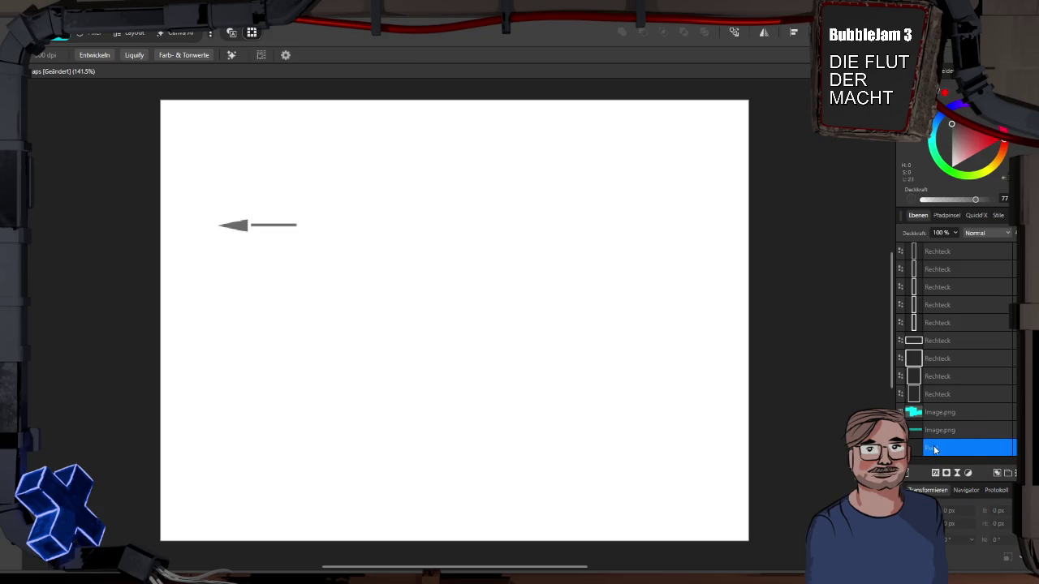
pyautogui.rightClick(937, 450)
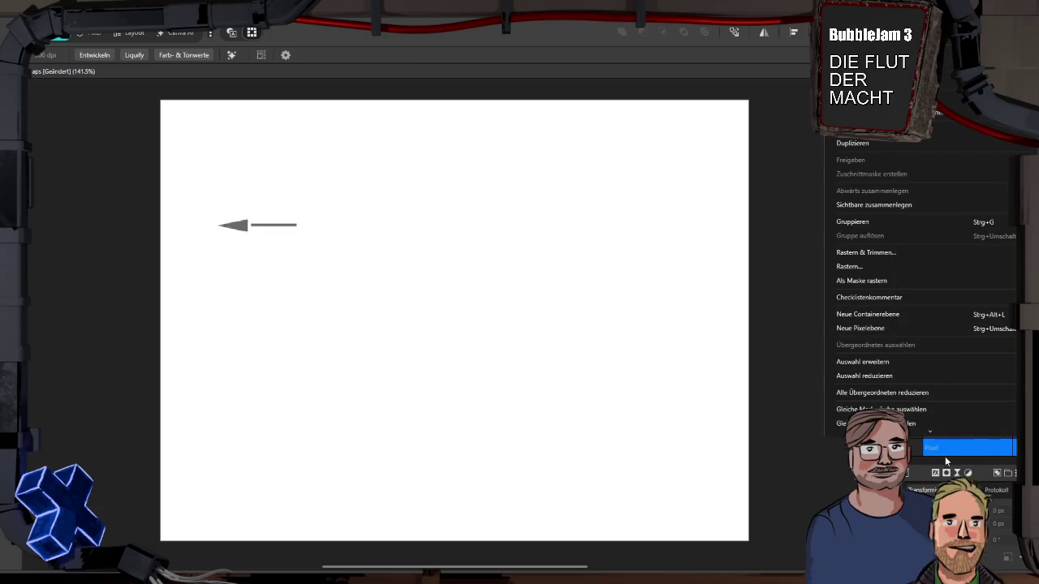
pyautogui.click(937, 449)
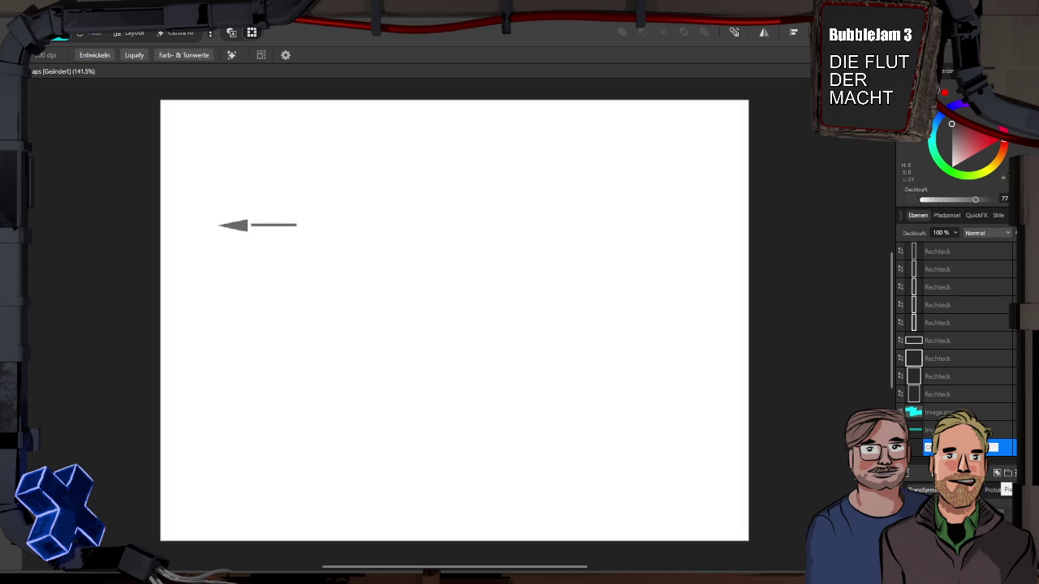
pyautogui.press('Return')
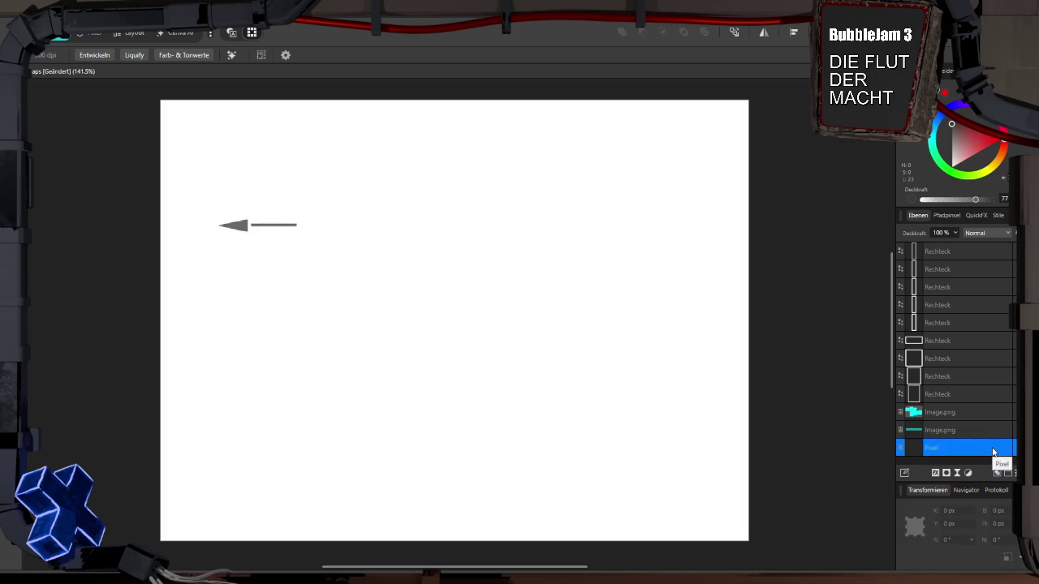
# Select every Rechteck outline layer except the Tür door layer
pyautogui.click(974, 396)
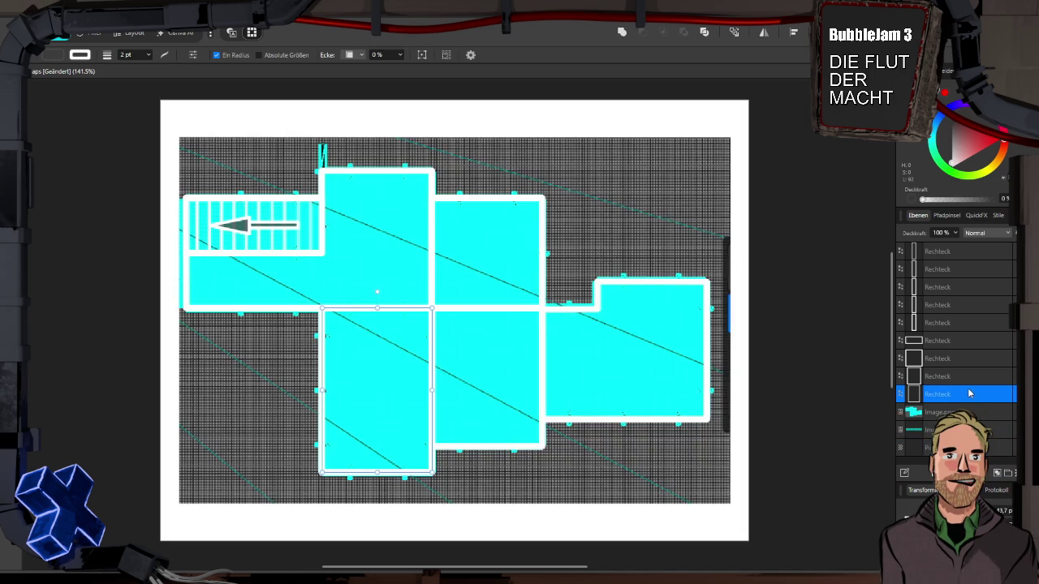
pyautogui.scroll(3, 972, 400)
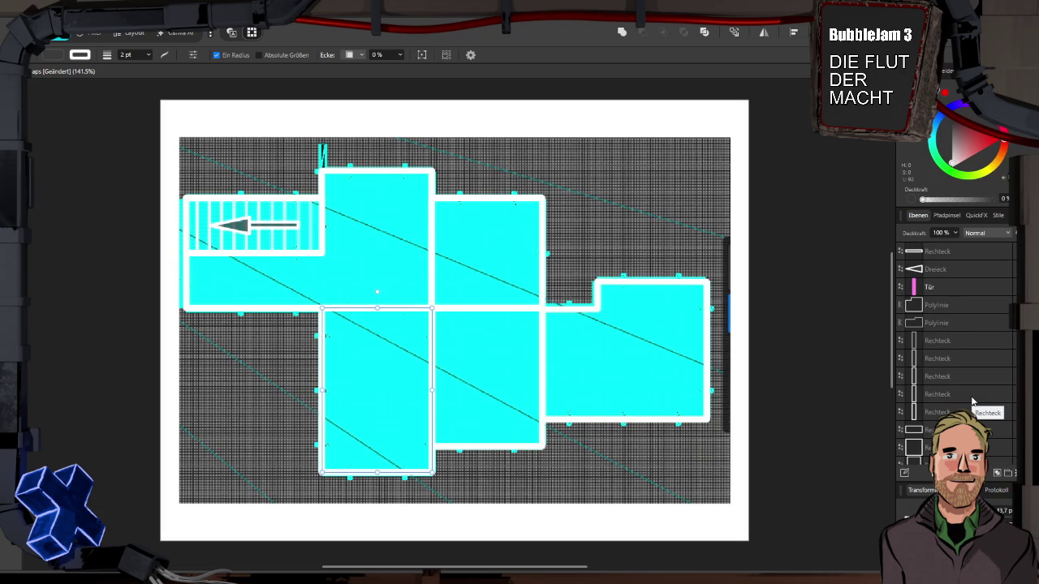
pyautogui.keyDown('shift'); pyautogui.click(954, 254); pyautogui.keyUp('shift')
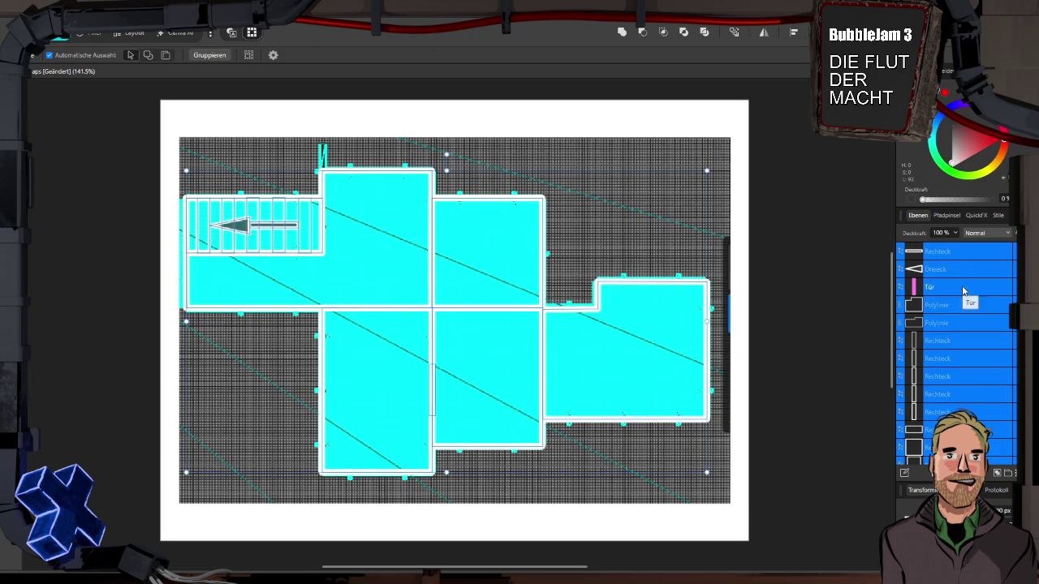
pyautogui.keyDown('ctrl'); pyautogui.click(961, 285); pyautogui.keyUp('ctrl')
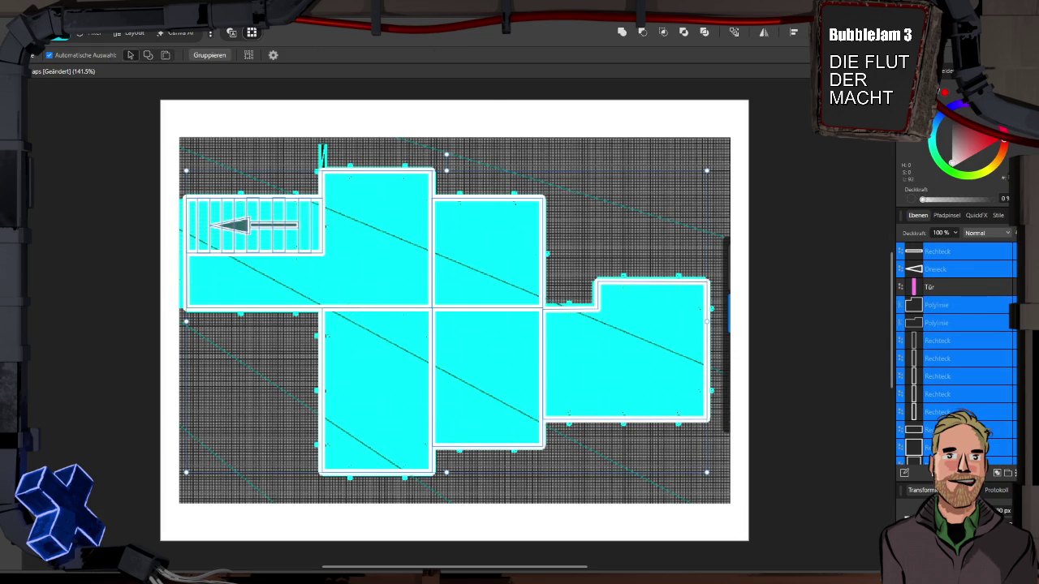
# Export the selected outlines as PNG 'grundriss_level02' into the FlutMacht folder
pyautogui.hotkey('ctrl', 'alt', 'shift', 'w')
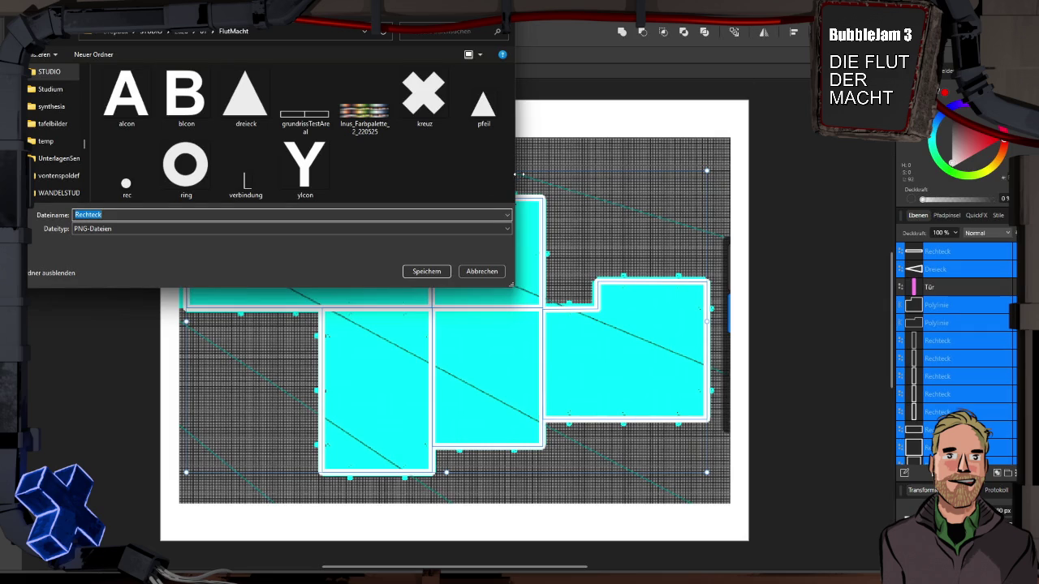
pyautogui.write('gr')
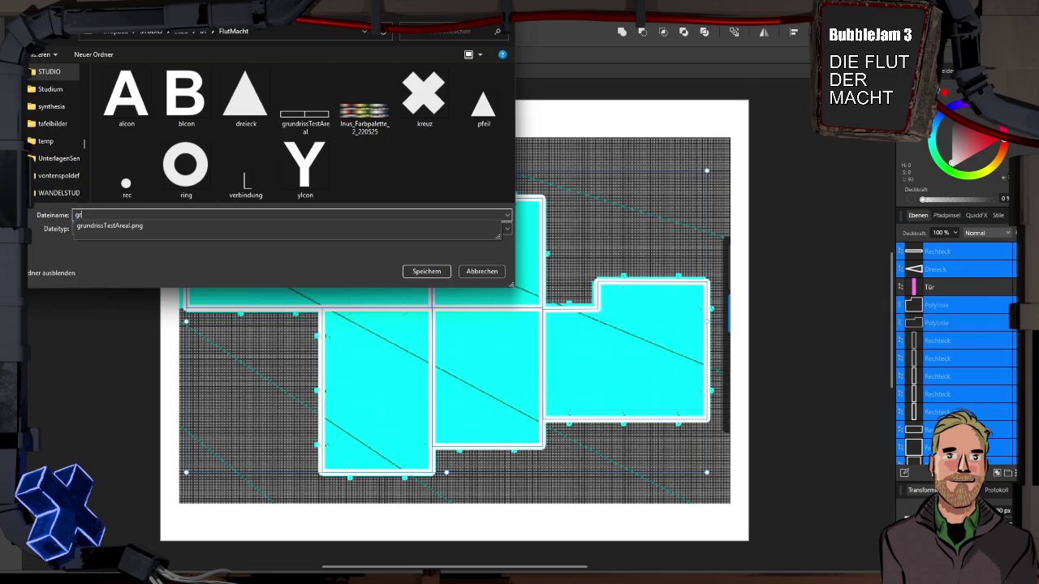
pyautogui.write('undriss_')
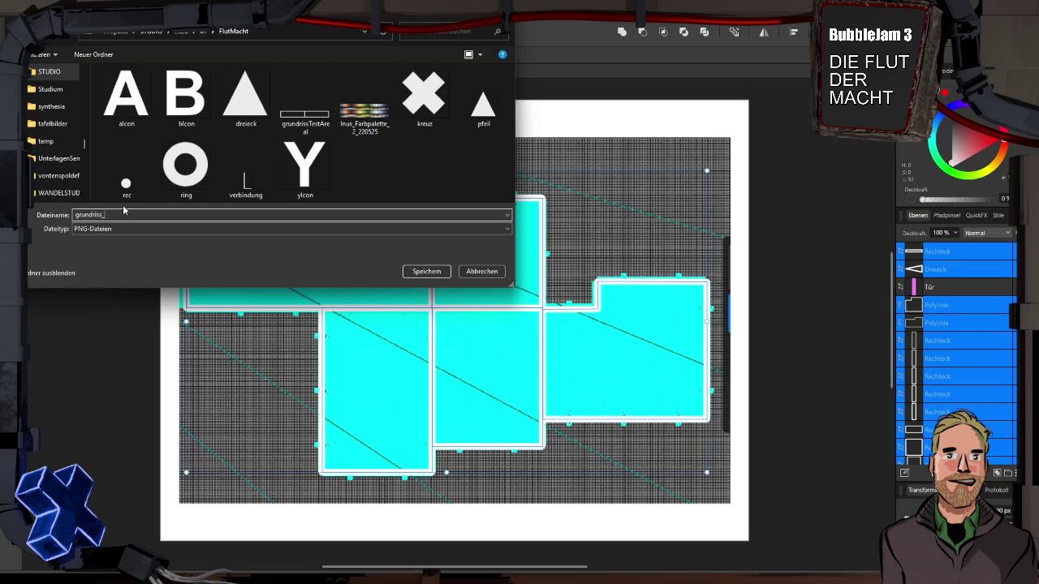
pyautogui.press('BackSpace')
pyautogui.press('BackSpace')
pyautogui.write('evel02')
pyautogui.press('Return')
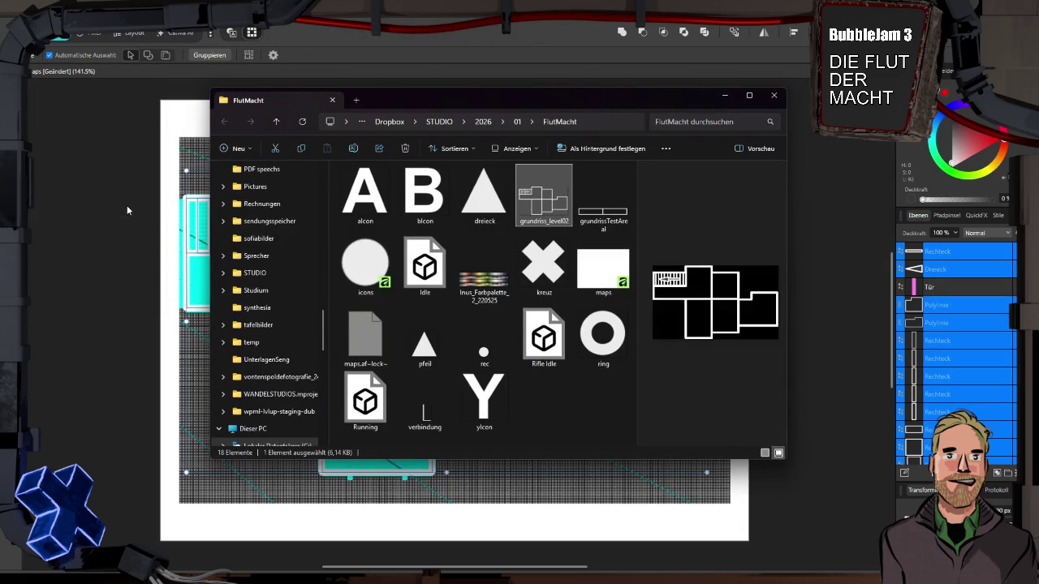
pyautogui.press('super+Tab')
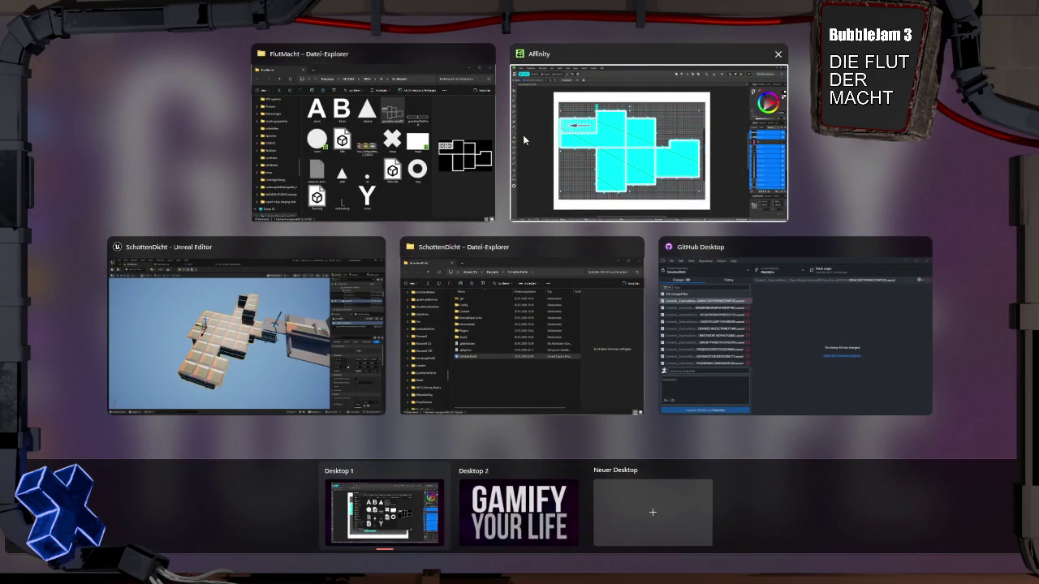
# In Unreal, import grundriss_level02 into Textures/floorPlans for the WBP_Level02 Image_46 brush
pyautogui.click(274, 324)
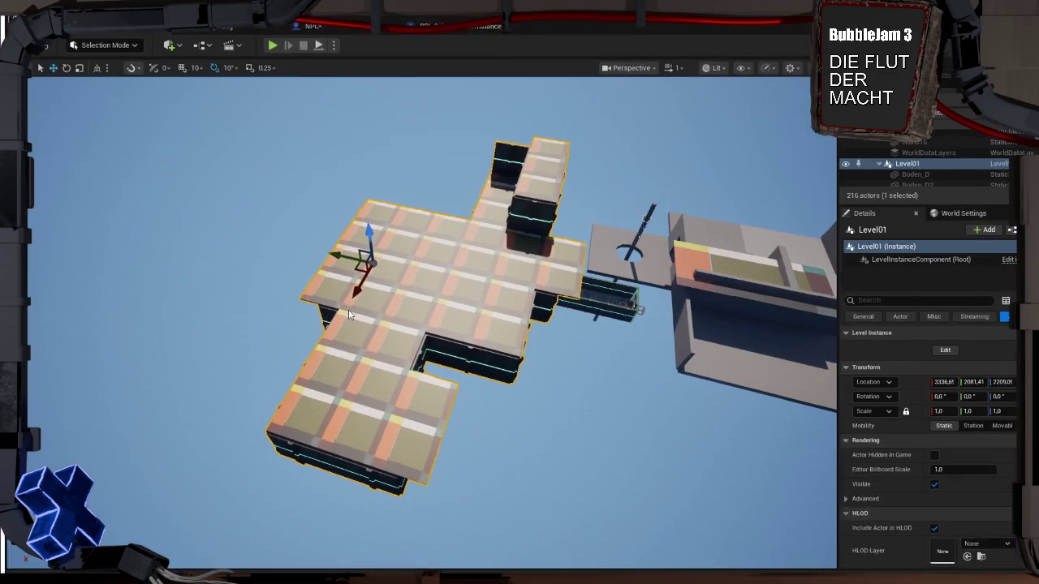
pyautogui.hotkey('ctrl', 'space')
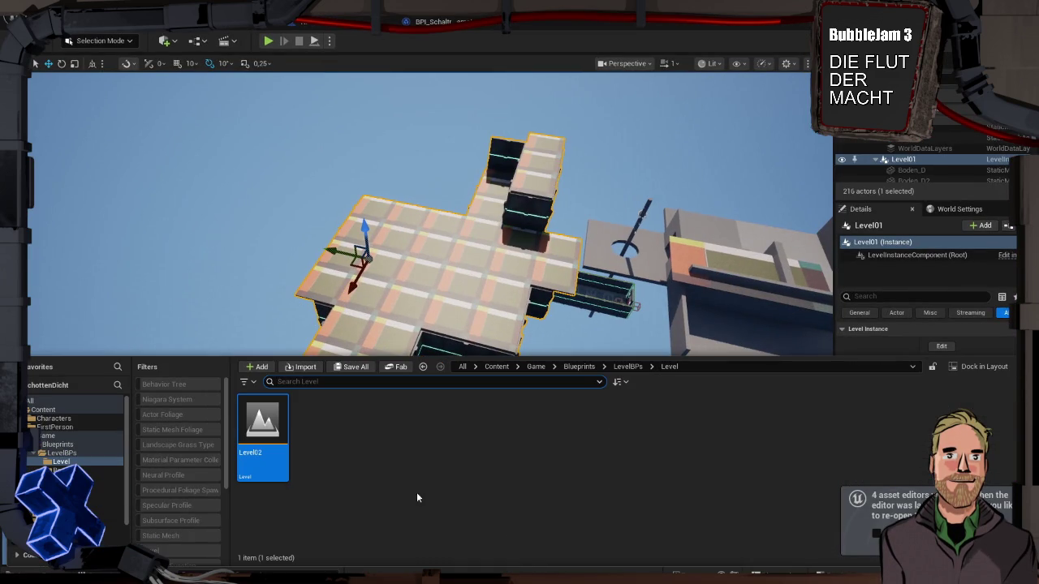
pyautogui.click(105, 532)
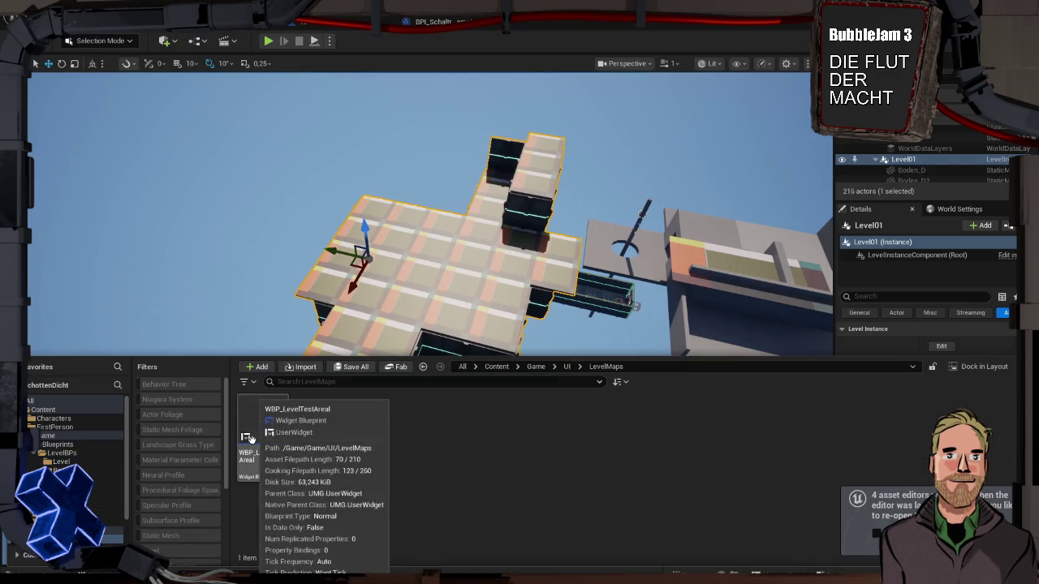
pyautogui.click(113, 522)
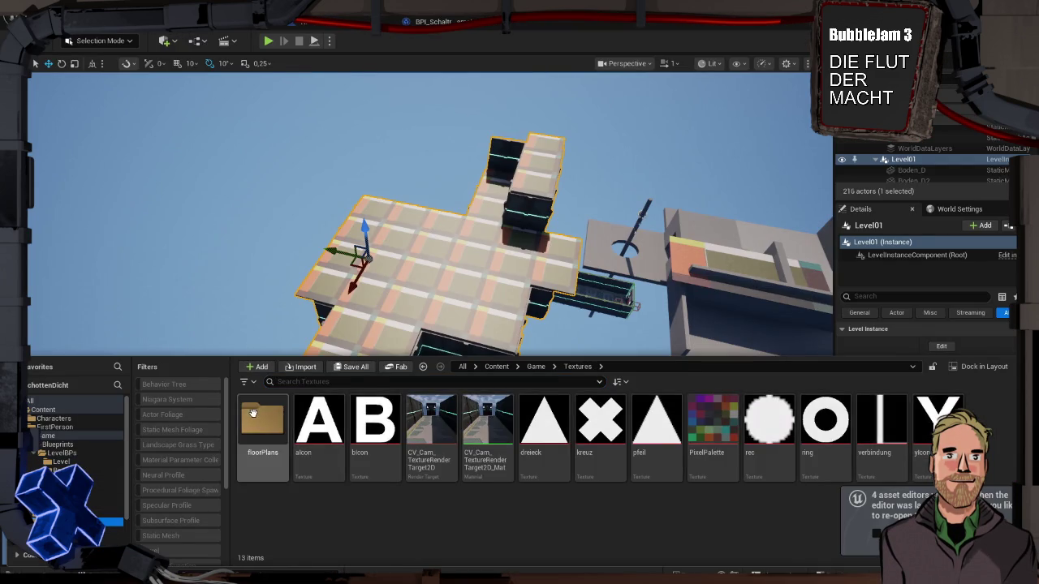
pyautogui.doubleClick(254, 414)
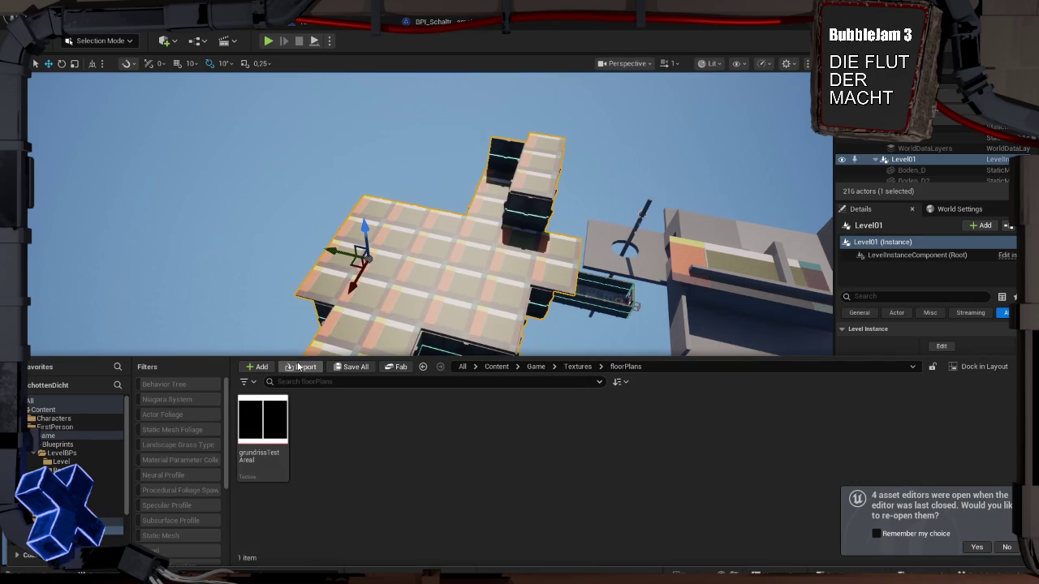
pyautogui.click(298, 367)
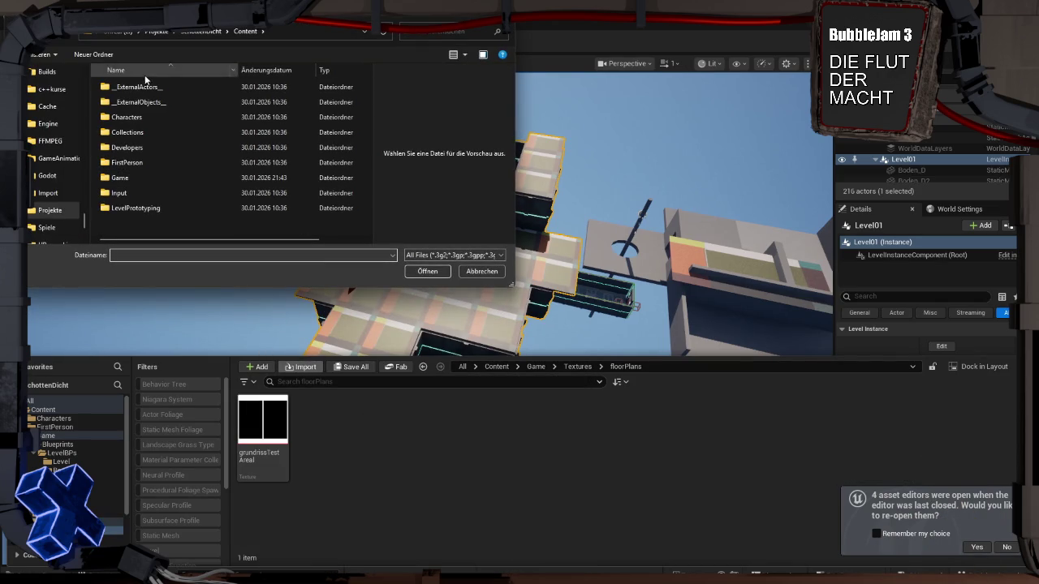
pyautogui.scroll(-3, 48, 150)
pyautogui.scroll(-5, 48, 150)
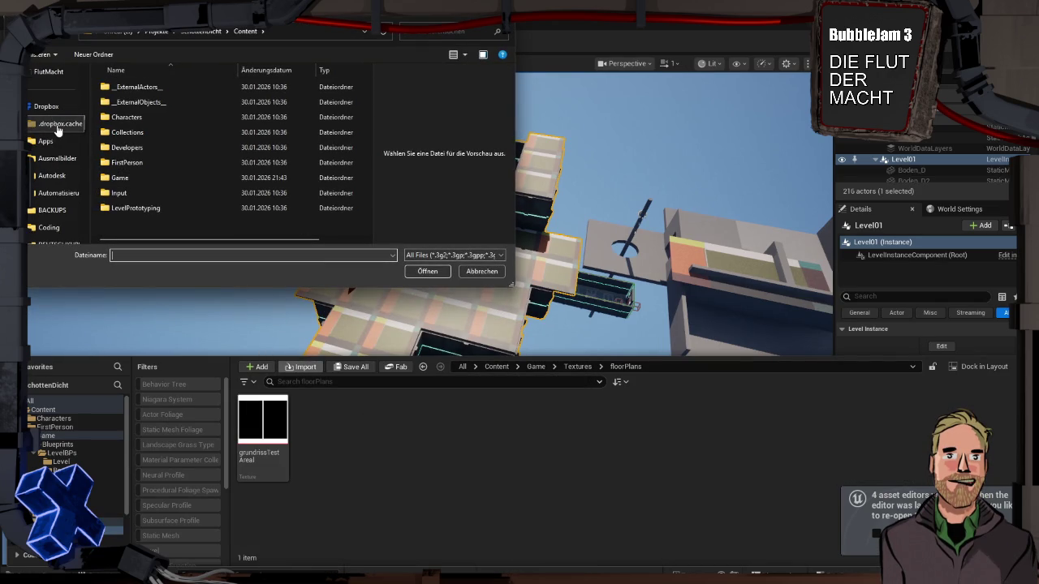
pyautogui.scroll(-1, 56, 130)
pyautogui.scroll(5, 57, 130)
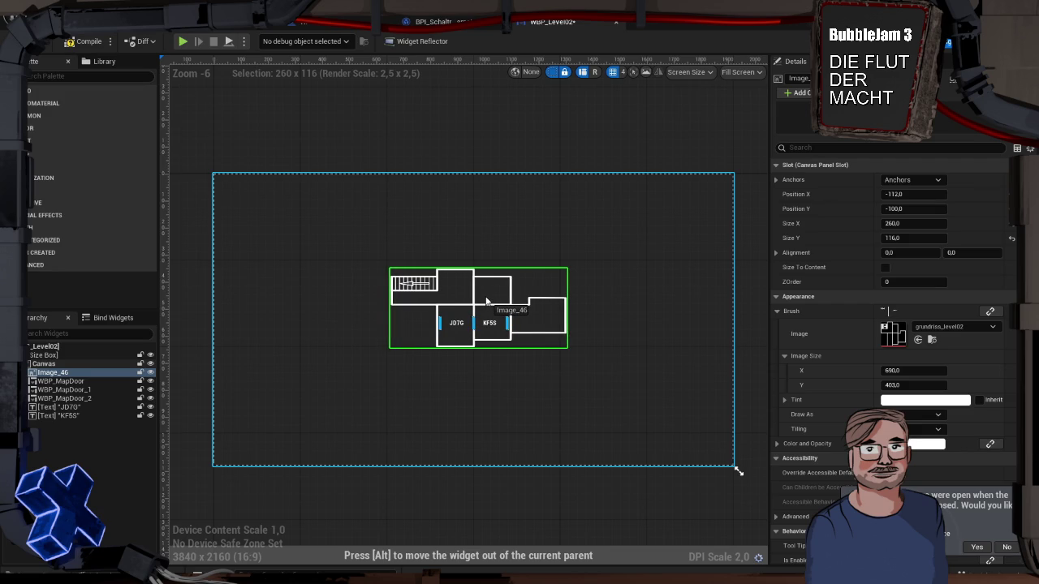
# Place WBP_MapDoor_1 on KF5S's right wall at position 132, -24
pyautogui.scroll(4, 485, 345)
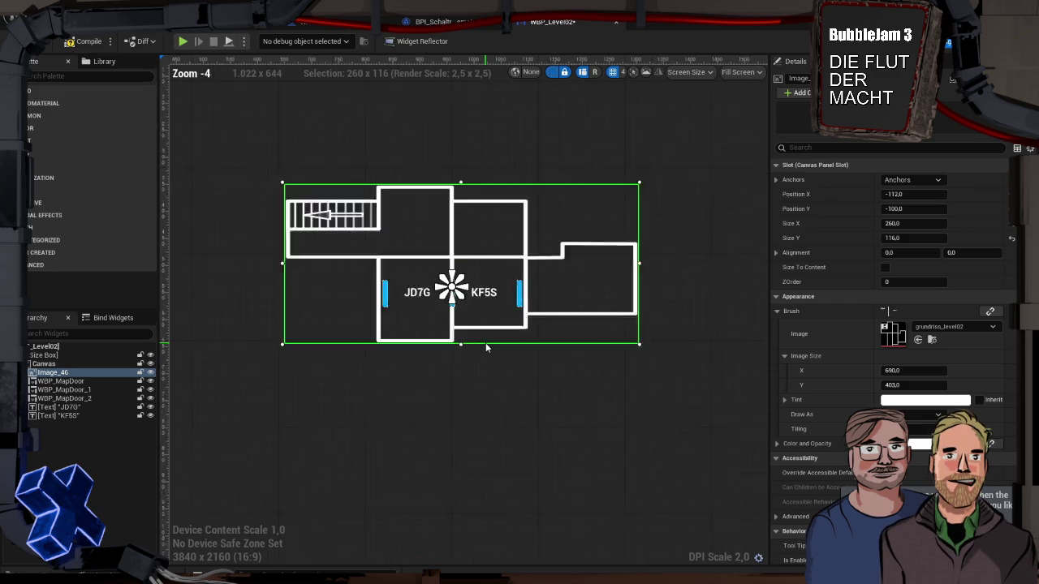
pyautogui.click(499, 366)
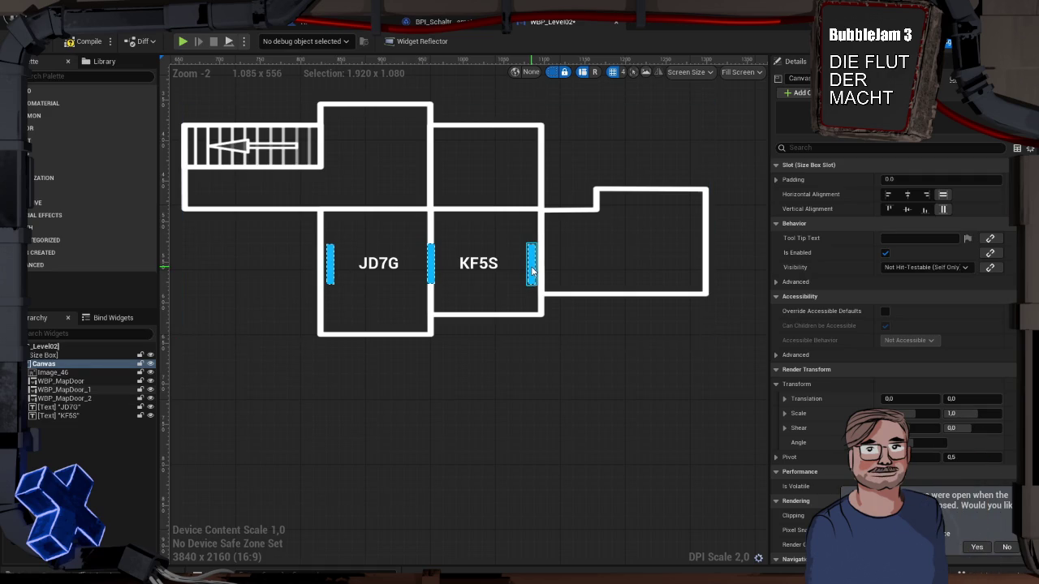
pyautogui.moveTo(532, 272); pyautogui.dragTo(541, 270)
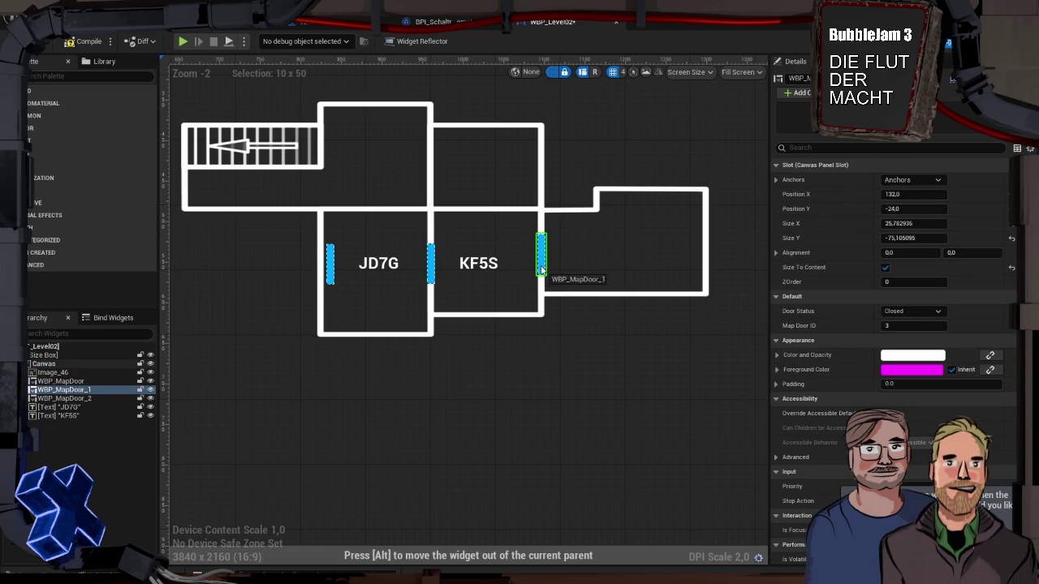
pyautogui.moveTo(541, 270); pyautogui.dragTo(542, 271)
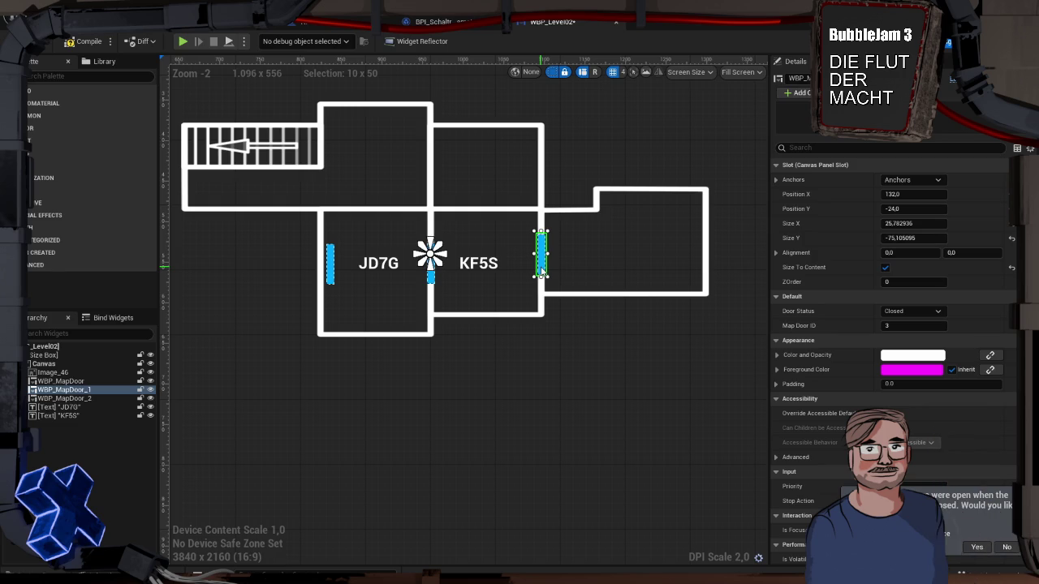
pyautogui.press('super+Tab')
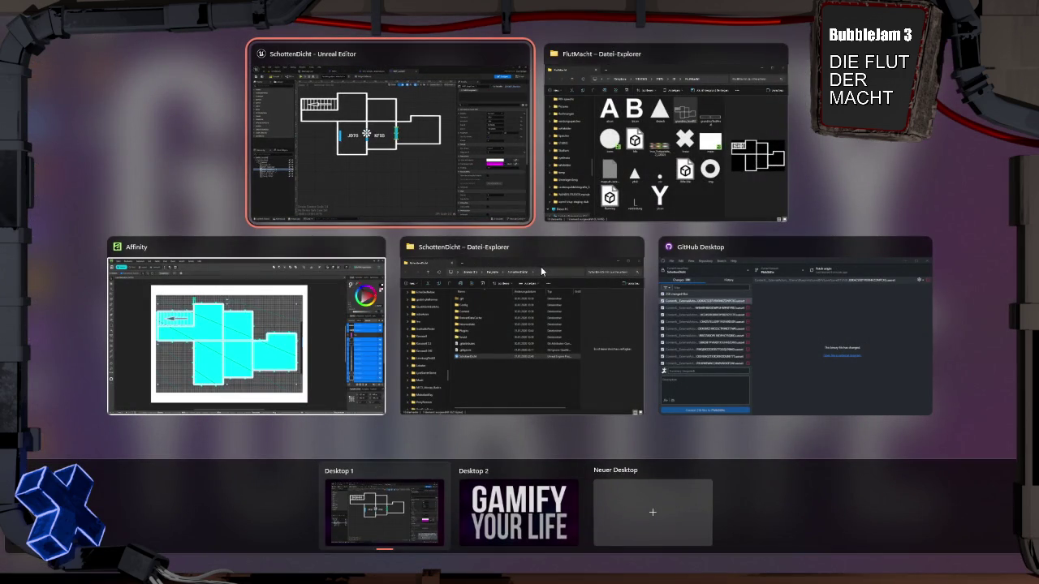
# Show only the cyan Image.png reference layer, hiding the white room outlines
pyautogui.click(179, 245)
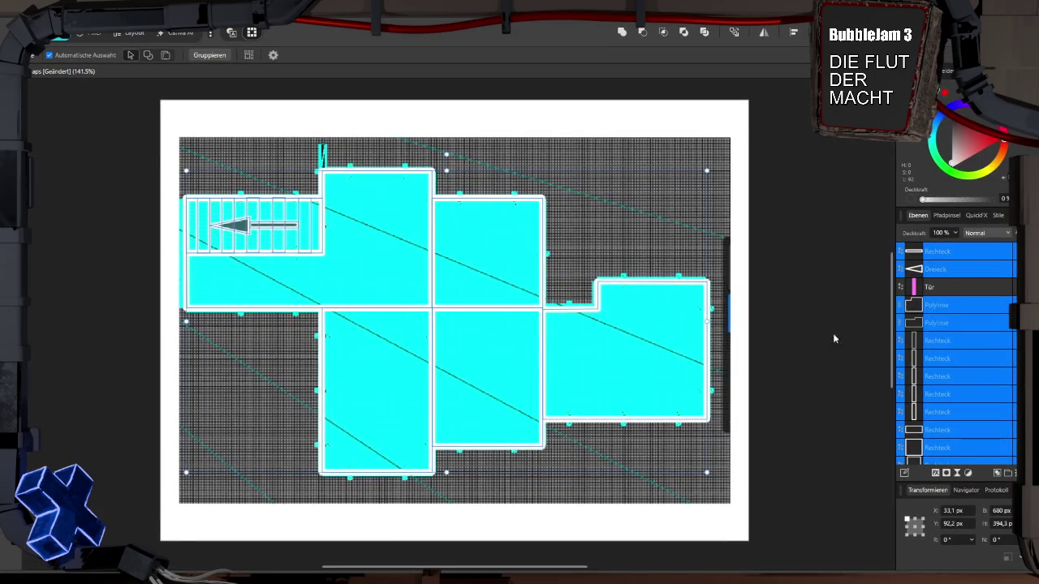
pyautogui.scroll(-3, 940, 341)
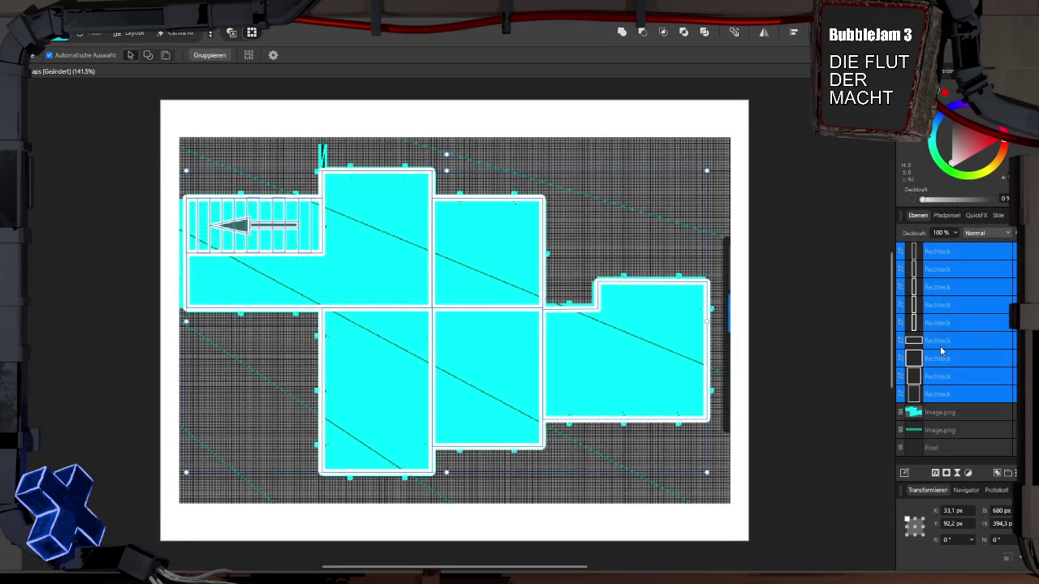
pyautogui.click(949, 412)
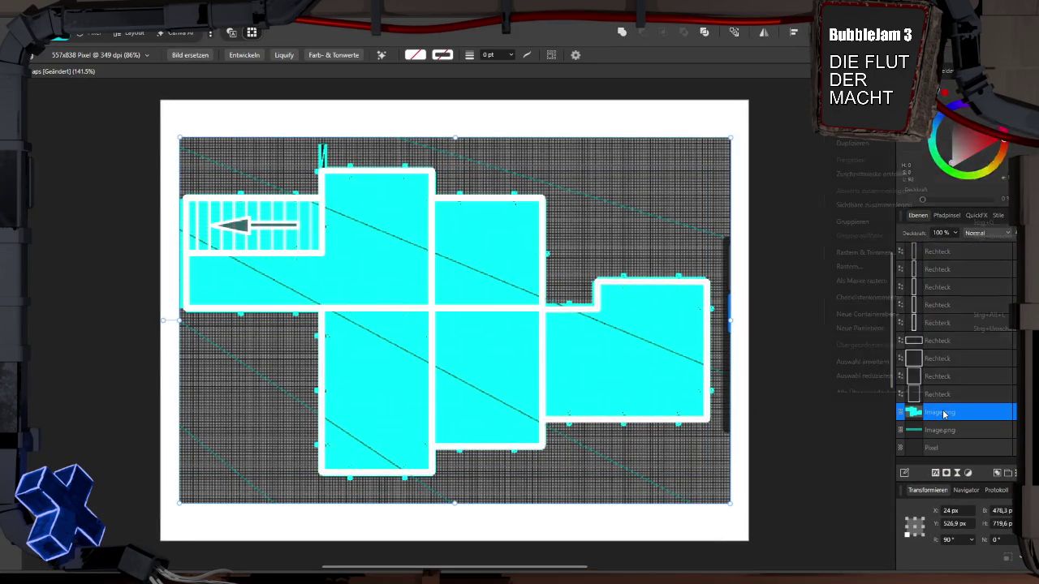
pyautogui.rightClick(944, 414)
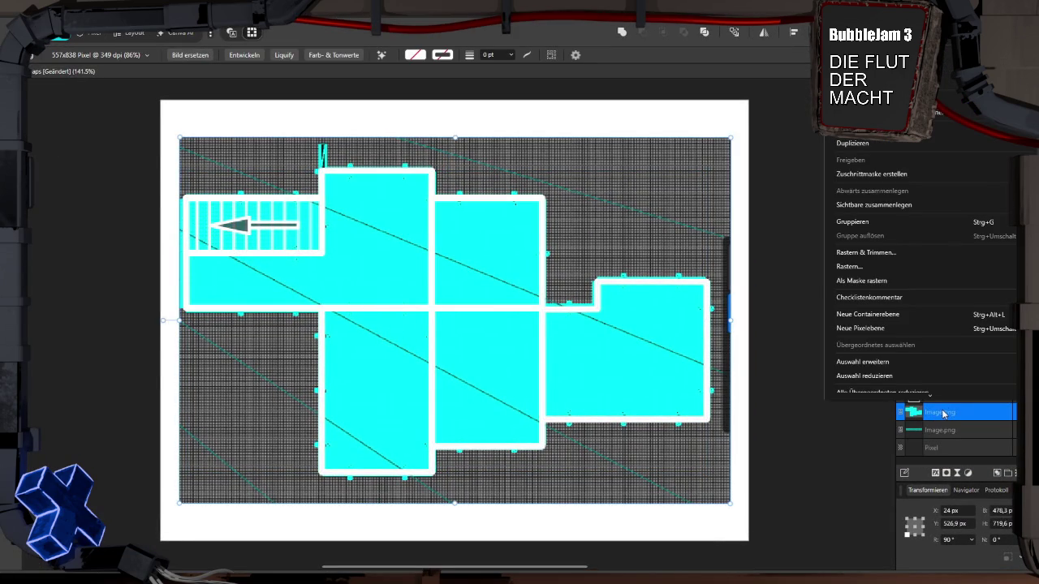
pyautogui.click(948, 67)
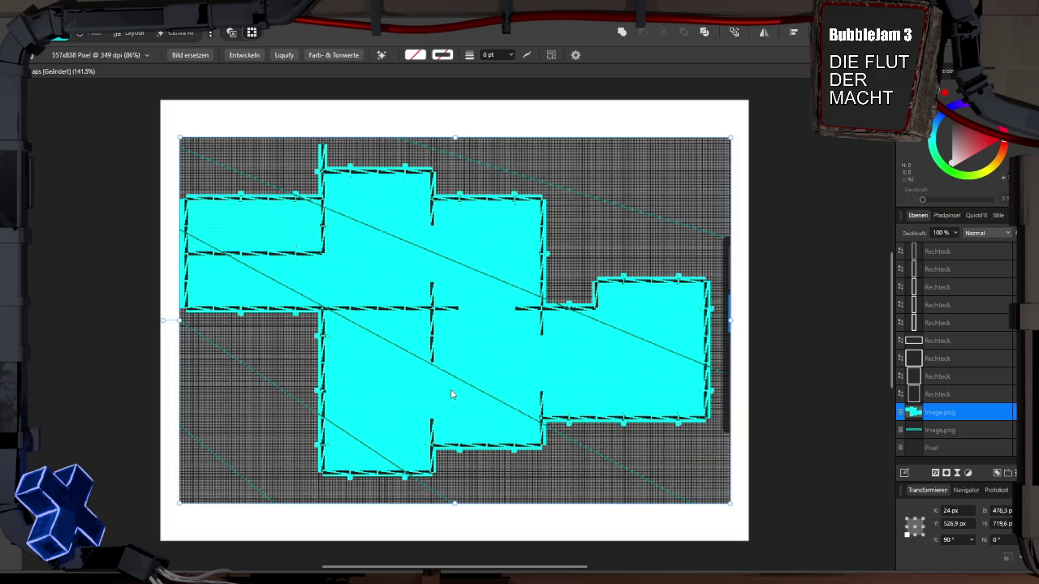
pyautogui.press('super+Tab')
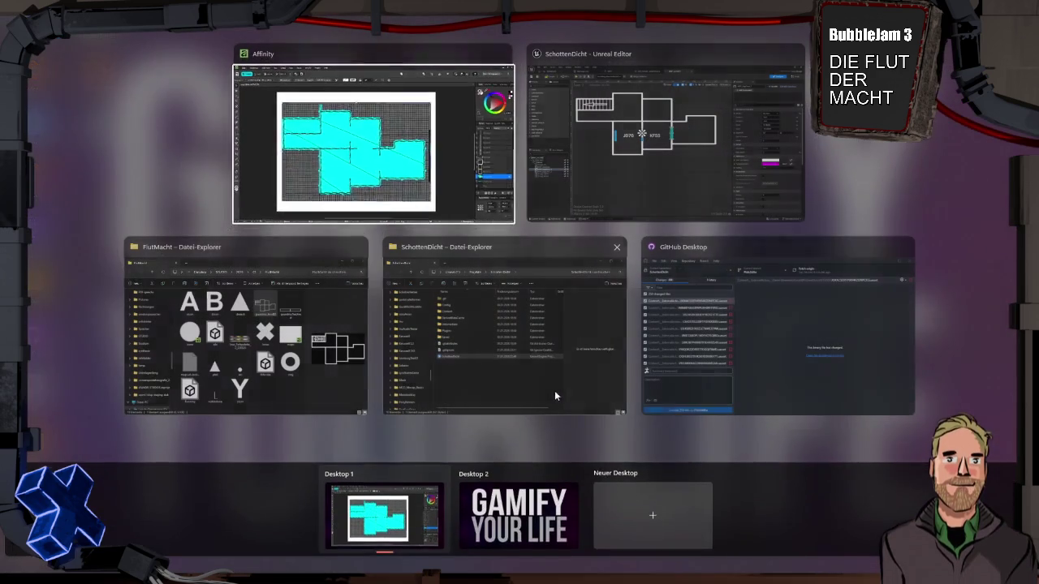
# Move the door marker from JD7G's left wall onto the upper wall
pyautogui.click(620, 150)
pyautogui.click(431, 278)
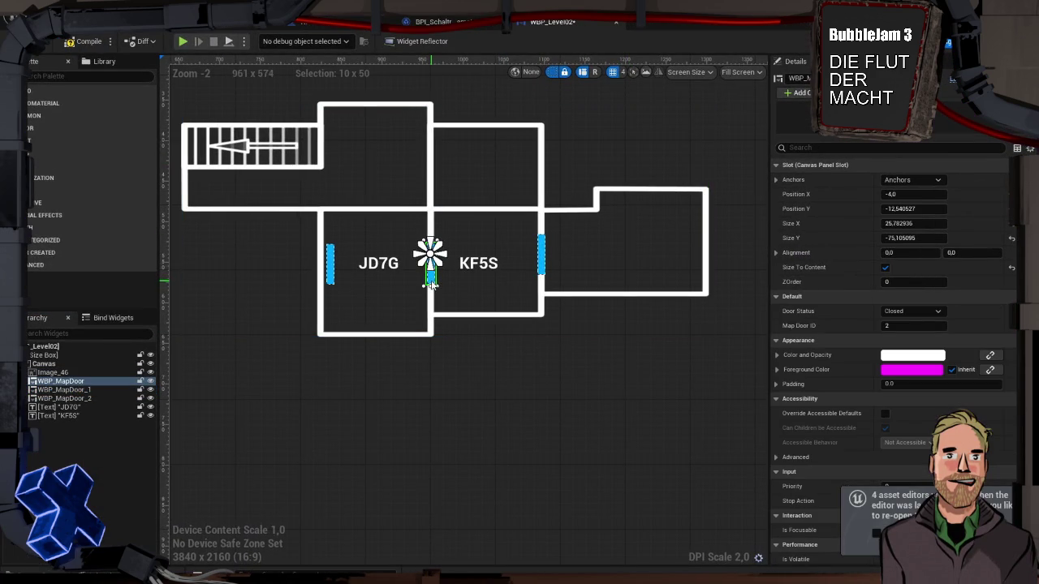
pyautogui.click(584, 356)
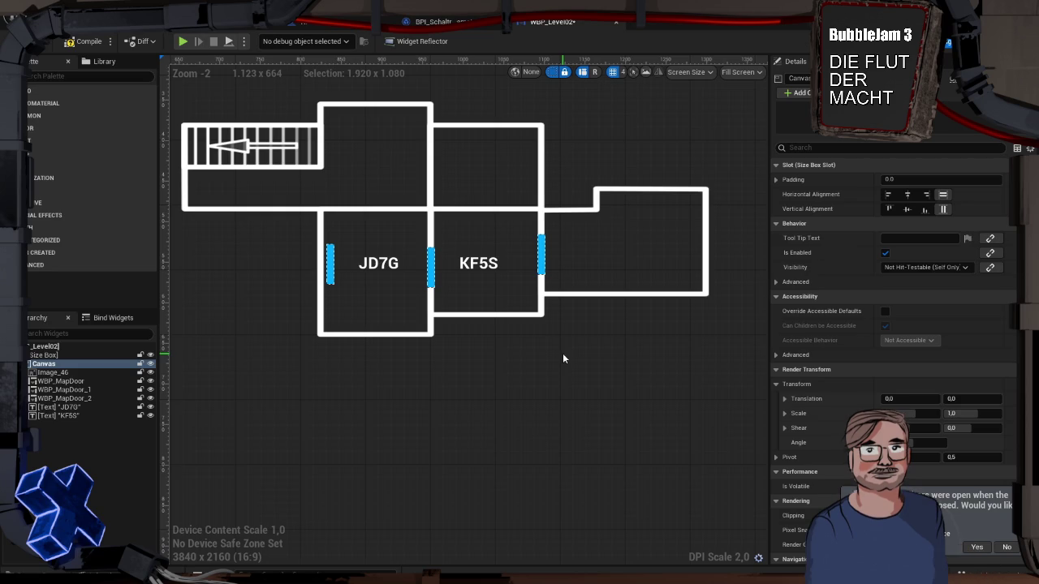
pyautogui.click(331, 273)
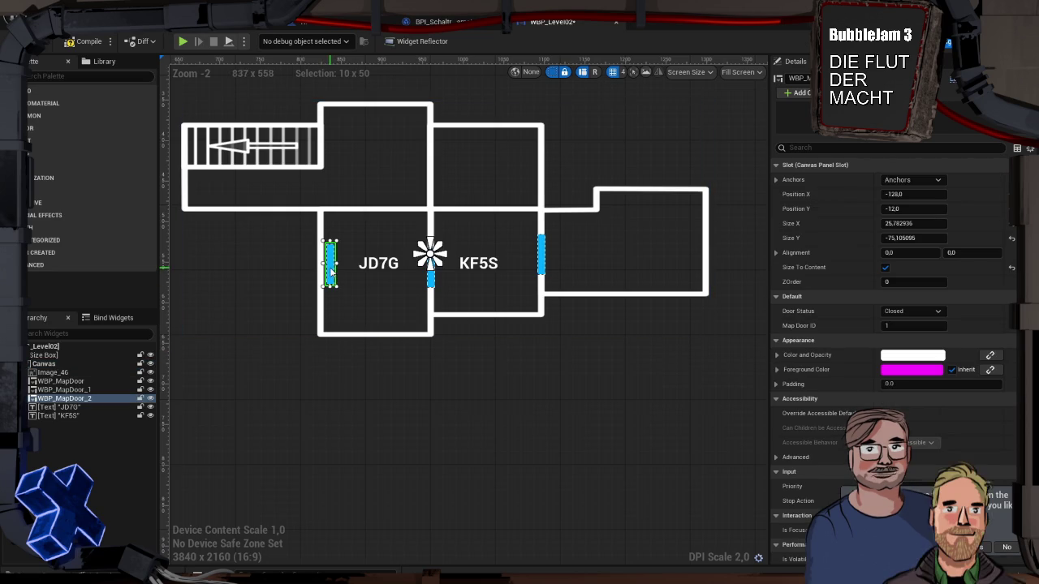
pyautogui.moveTo(494, 240)
pyautogui.mouseDown()
pyautogui.moveTo(490, 215)
pyautogui.moveTo(435, 185)
pyautogui.mouseUp()
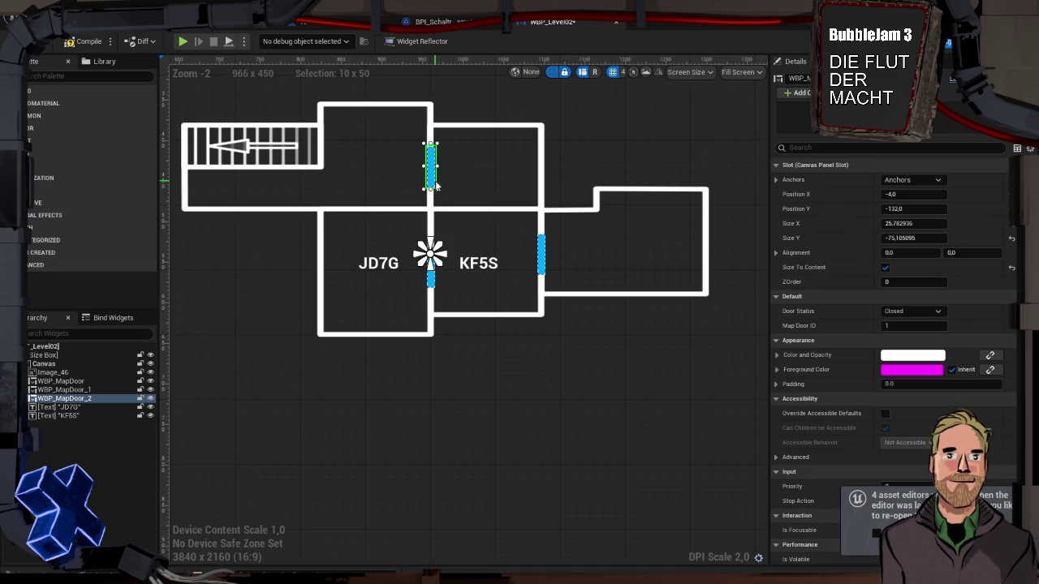
pyautogui.press('super+Tab')
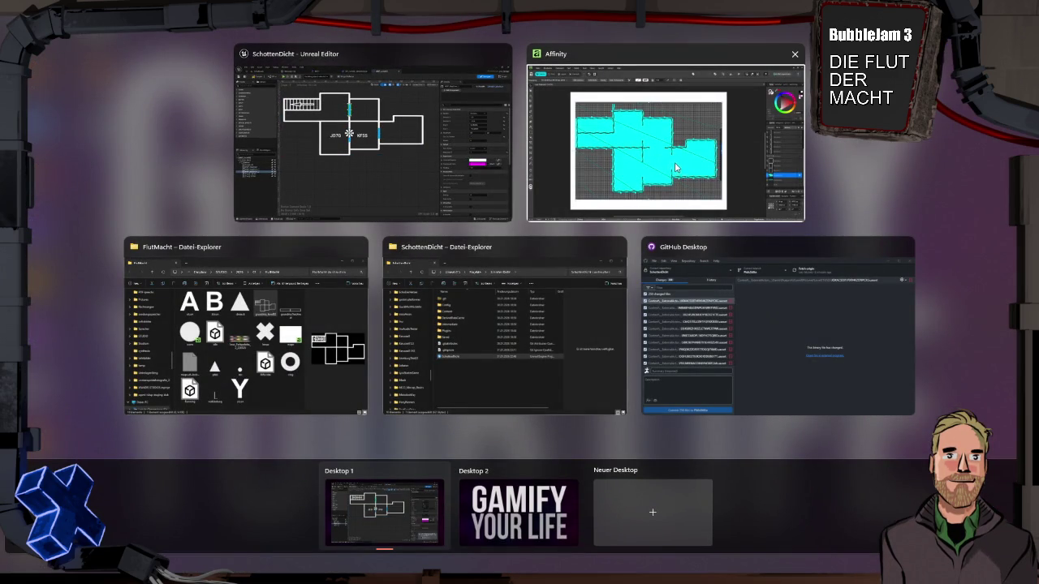
pyautogui.click(401, 178)
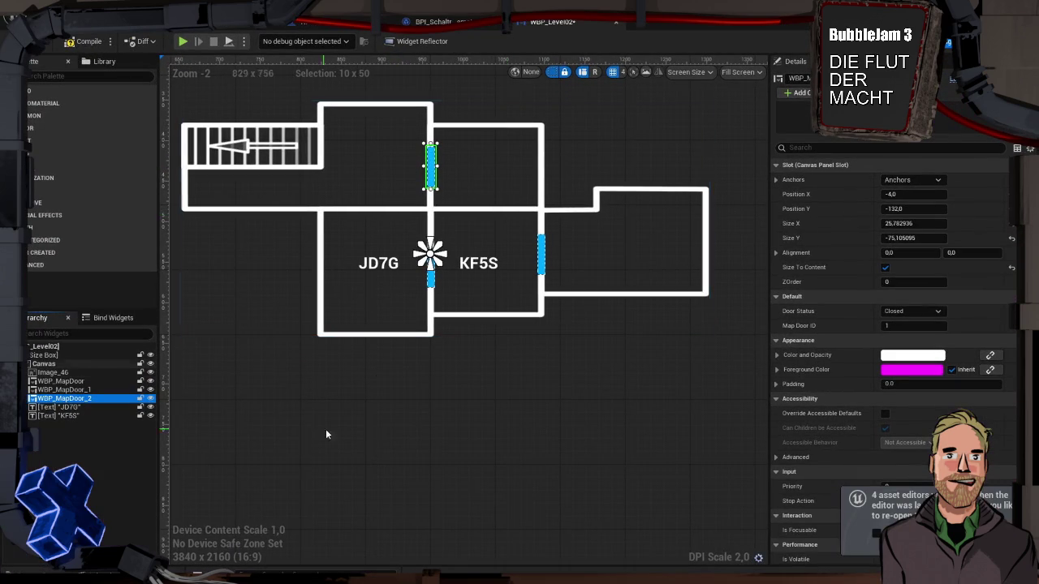
# Duplicate that door marker, rotate the copy 90°, place it above KF5S, and nudge both room labels
pyautogui.rightClick(82, 399)
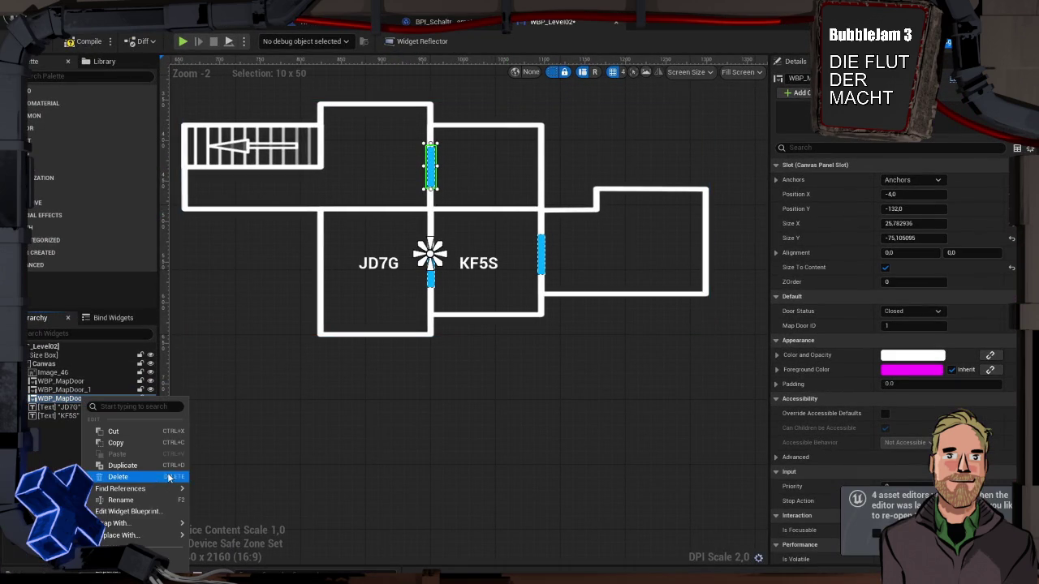
pyautogui.click(152, 471)
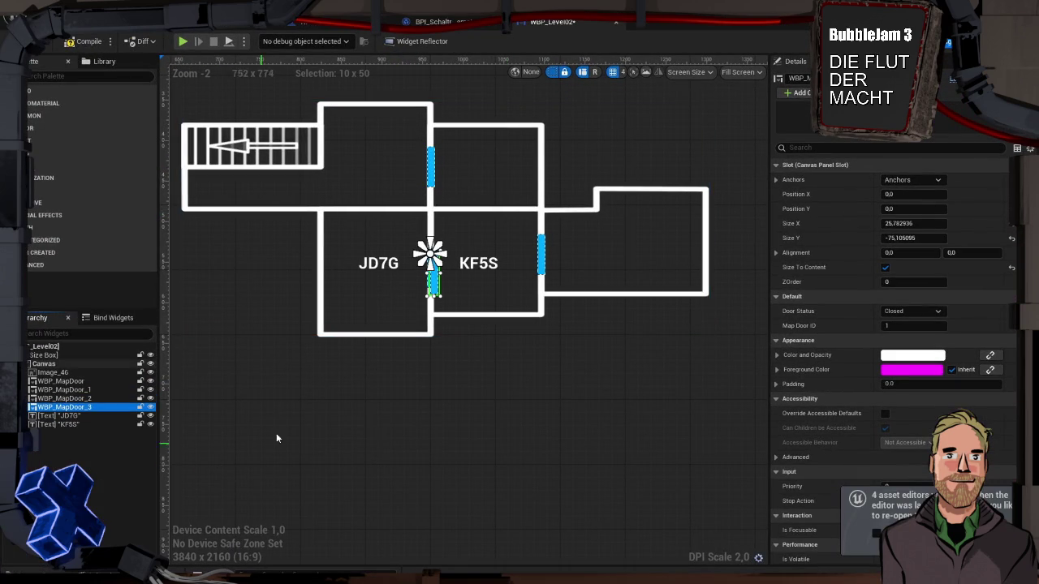
pyautogui.scroll(-8, 844, 407)
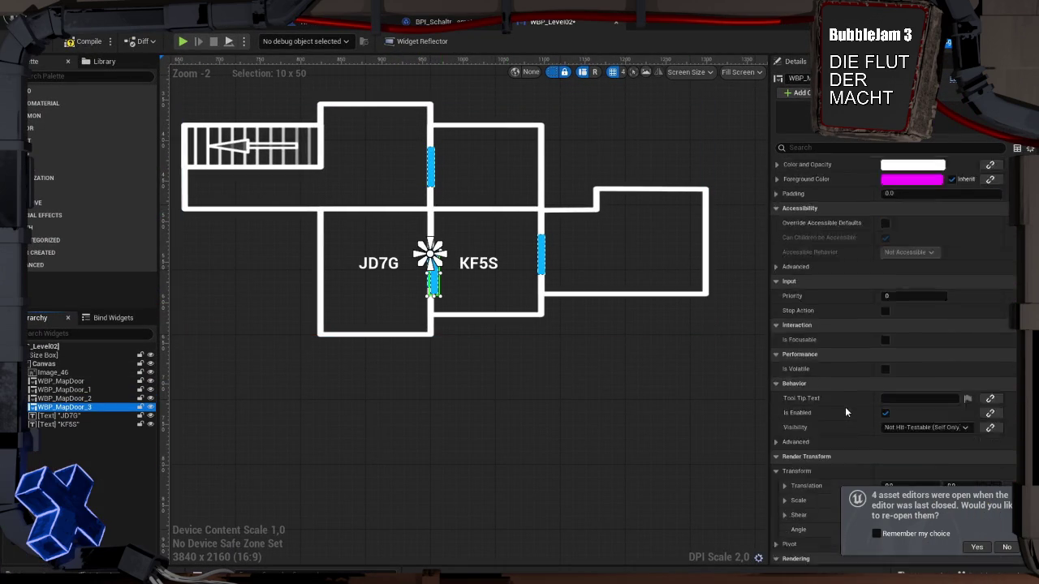
pyautogui.click(1007, 547)
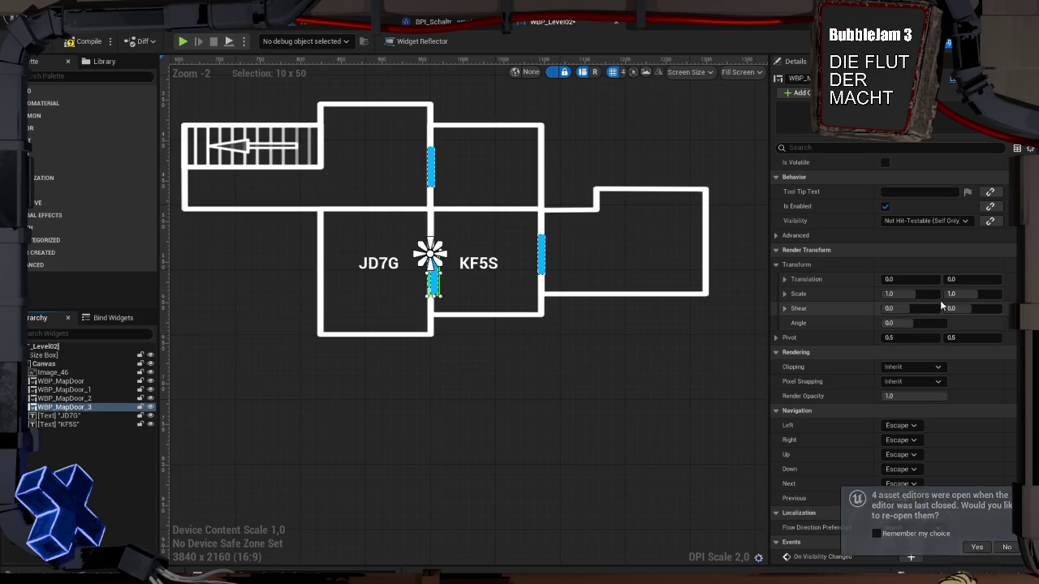
pyautogui.click(914, 322)
pyautogui.write('90')
pyautogui.press('Return')
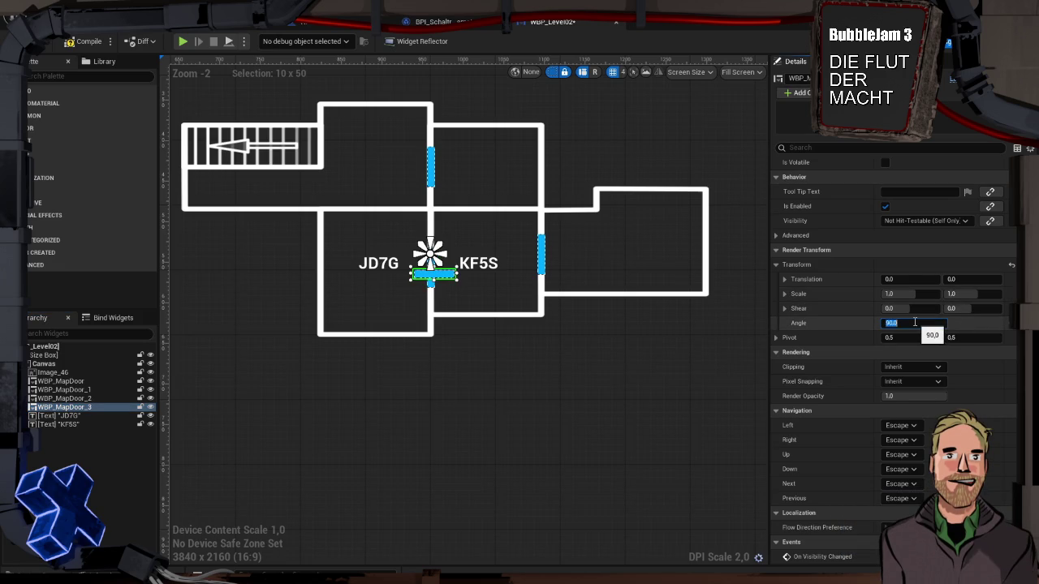
pyautogui.moveTo(434, 274)
pyautogui.mouseDown()
pyautogui.moveTo(479, 232)
pyautogui.moveTo(485, 208)
pyautogui.mouseUp()
pyautogui.click(588, 147)
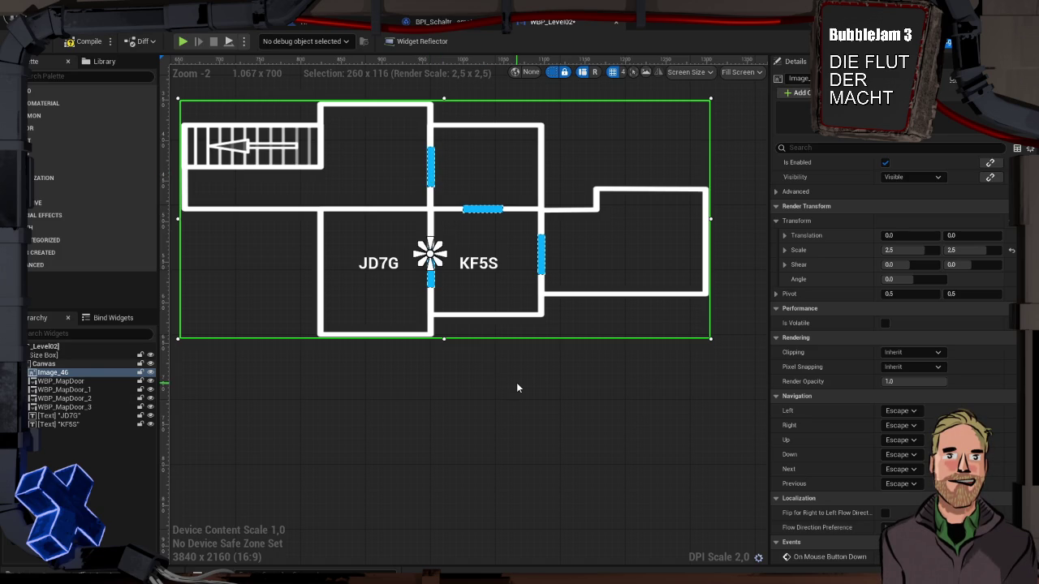
pyautogui.moveTo(378, 263); pyautogui.dragTo(372, 273)
pyautogui.moveTo(477, 275); pyautogui.dragTo(480, 278)
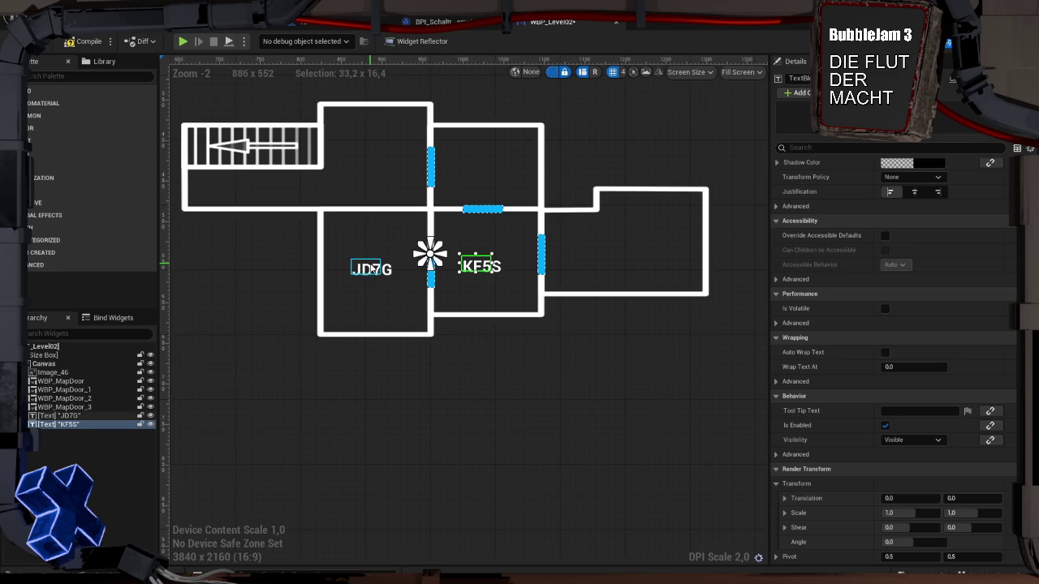
# Duplicate the KF5S label into the right-hand room and change its text to 2J4K
pyautogui.click(371, 274)
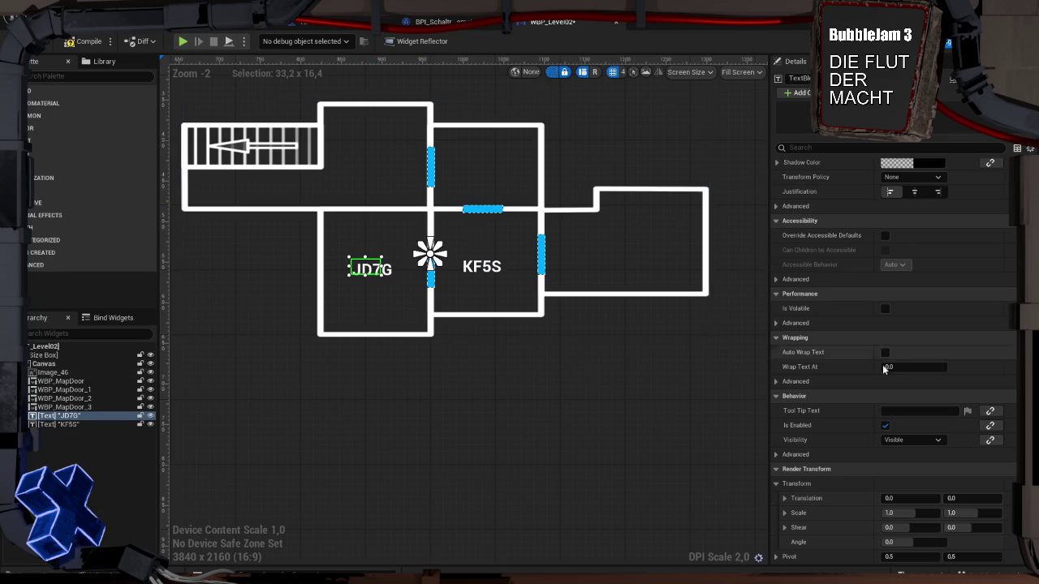
pyautogui.scroll(2, 850, 294)
pyautogui.scroll(7, 850, 294)
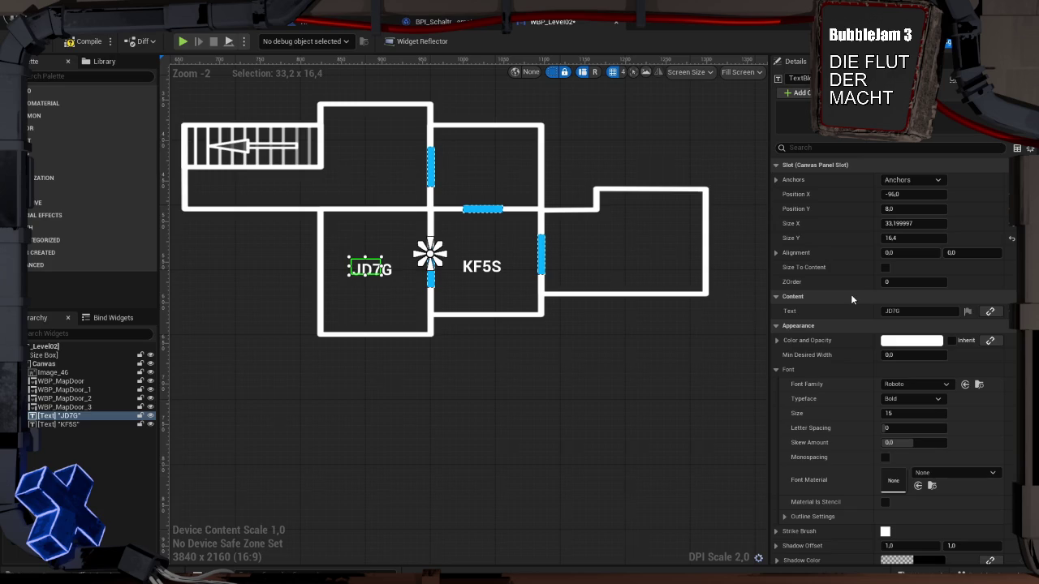
pyautogui.click(484, 266)
pyautogui.moveTo(484, 268); pyautogui.dragTo(487, 264)
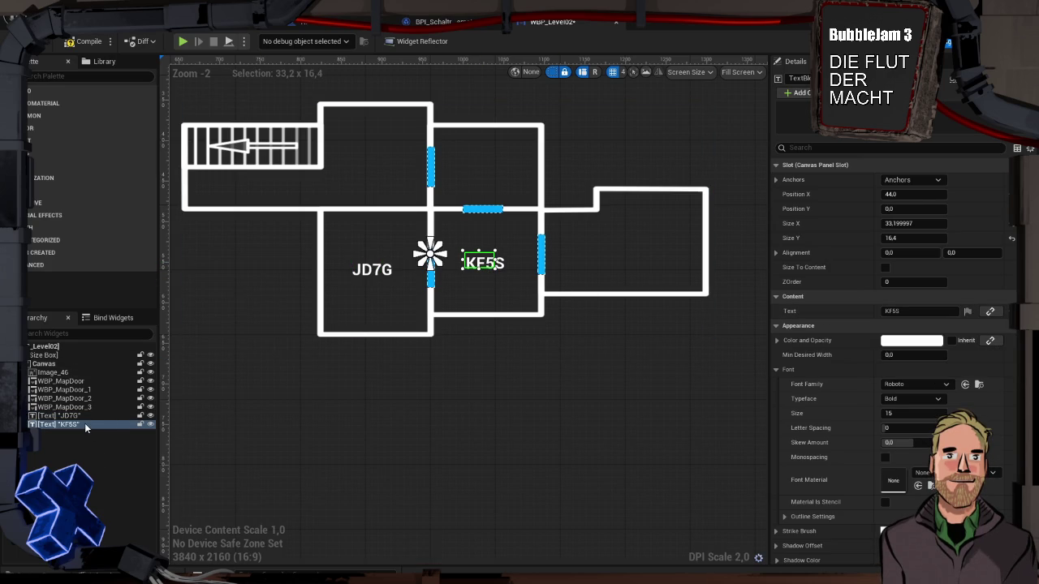
pyautogui.hotkey('ctrl', 'd')
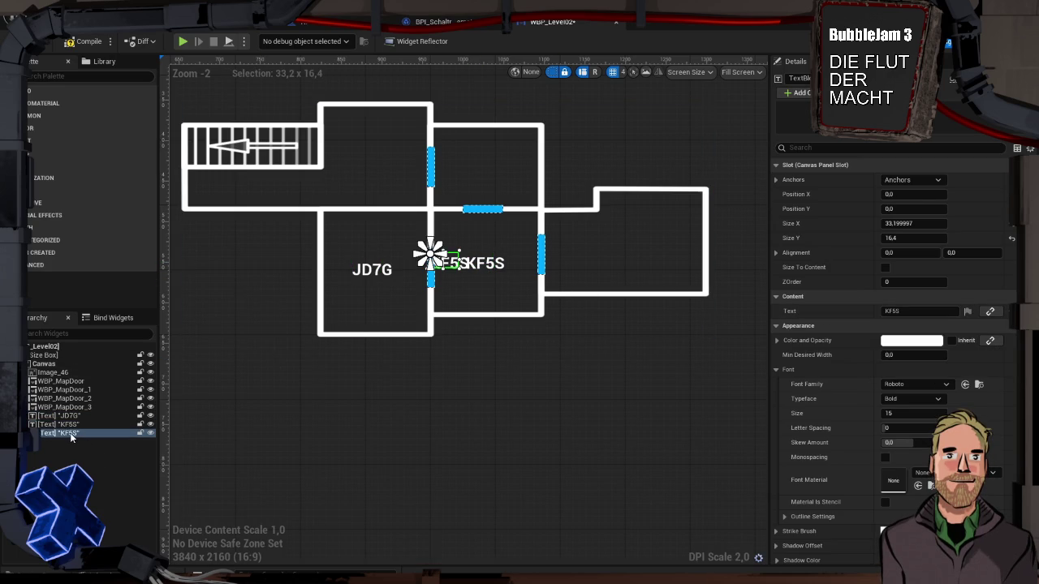
pyautogui.moveTo(453, 261); pyautogui.dragTo(636, 251)
pyautogui.click(905, 310)
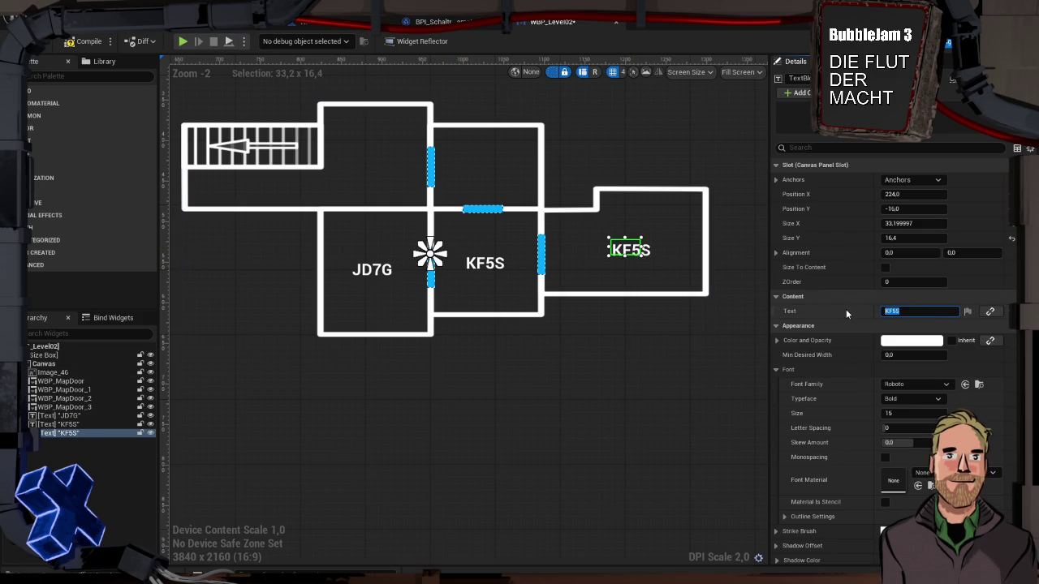
pyautogui.write('2J4K')
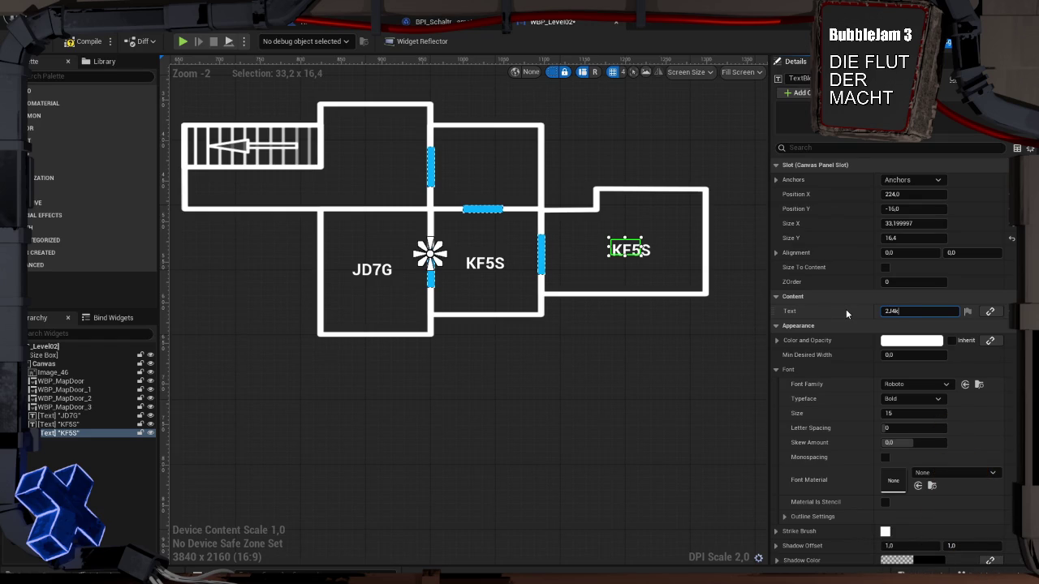
pyautogui.press('Return')
pyautogui.press('BackSpace')
pyautogui.write('K')
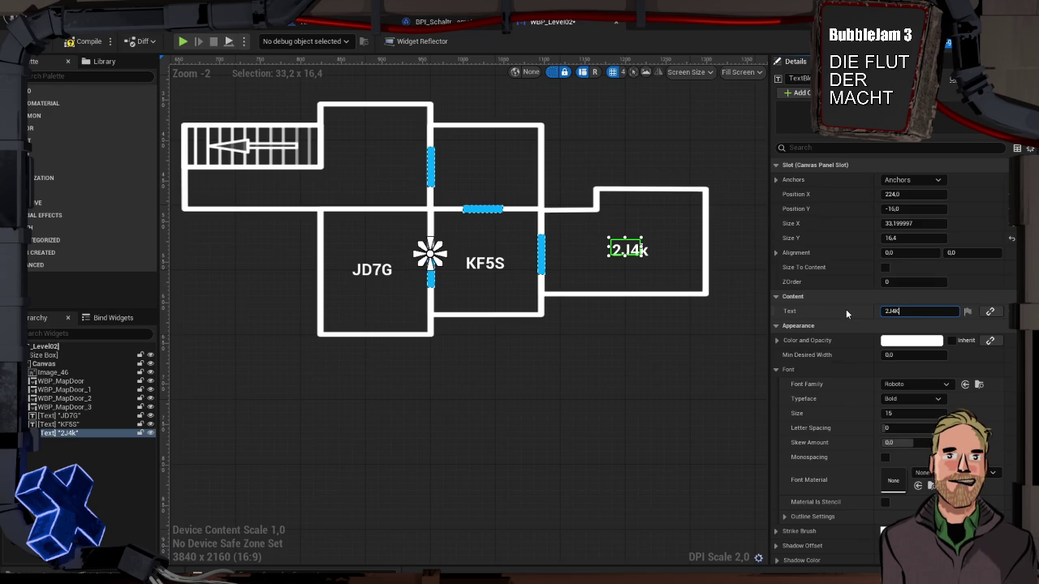
pyautogui.click(660, 364)
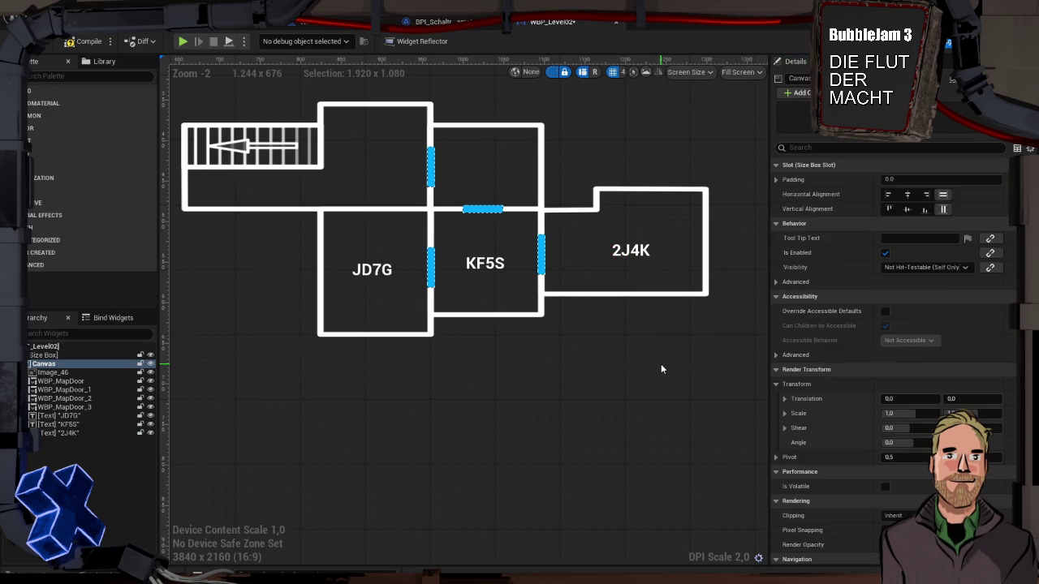
# Copy the 2J4K label into the upper middle room and begin editing its text
pyautogui.click(91, 433)
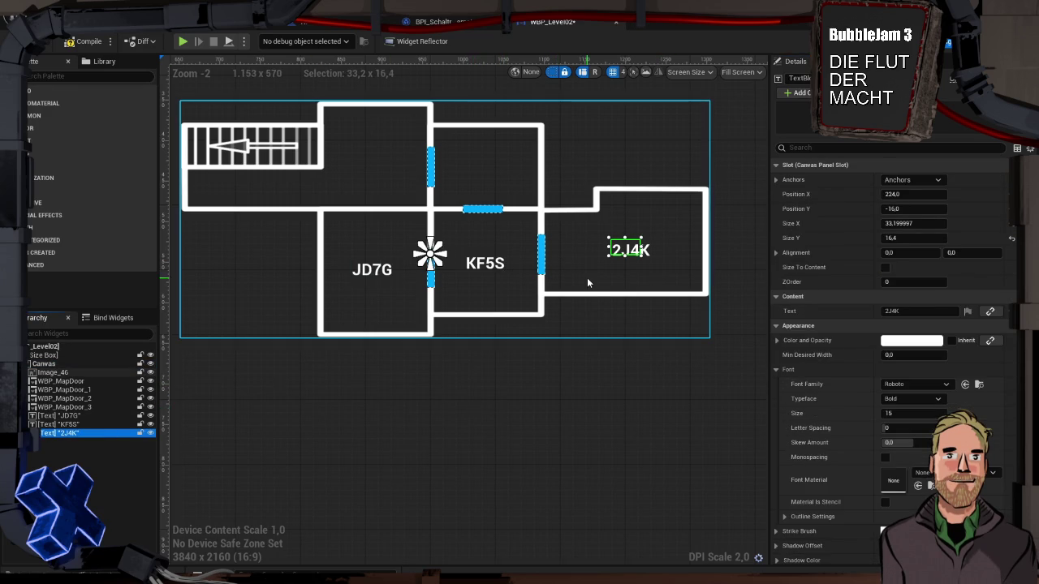
pyautogui.hotkey('ctrl', 'v')
pyautogui.moveTo(459, 266)
pyautogui.mouseDown()
pyautogui.moveTo(498, 185)
pyautogui.moveTo(492, 169)
pyautogui.mouseUp()
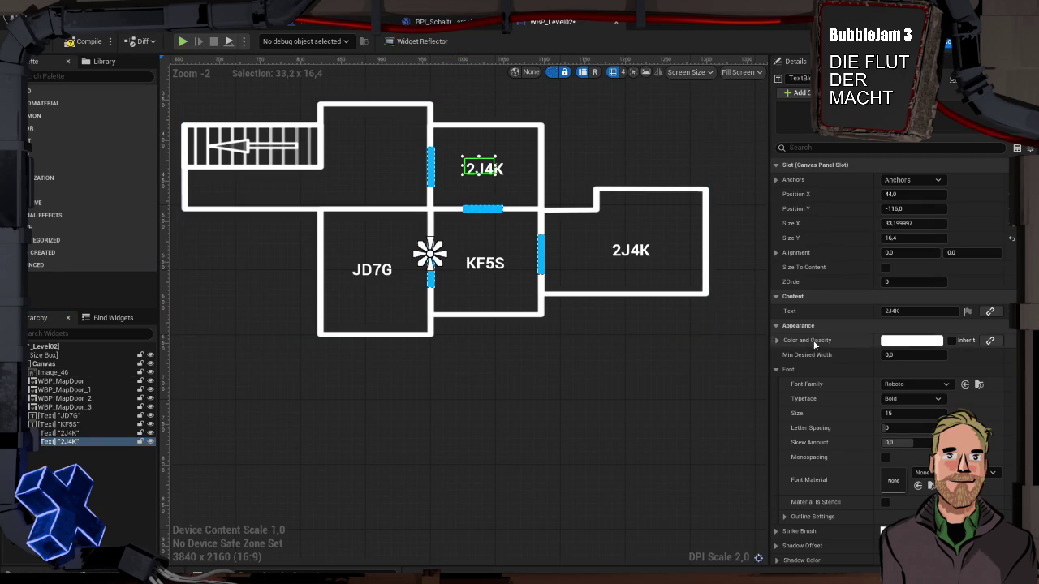
pyautogui.click(893, 311)
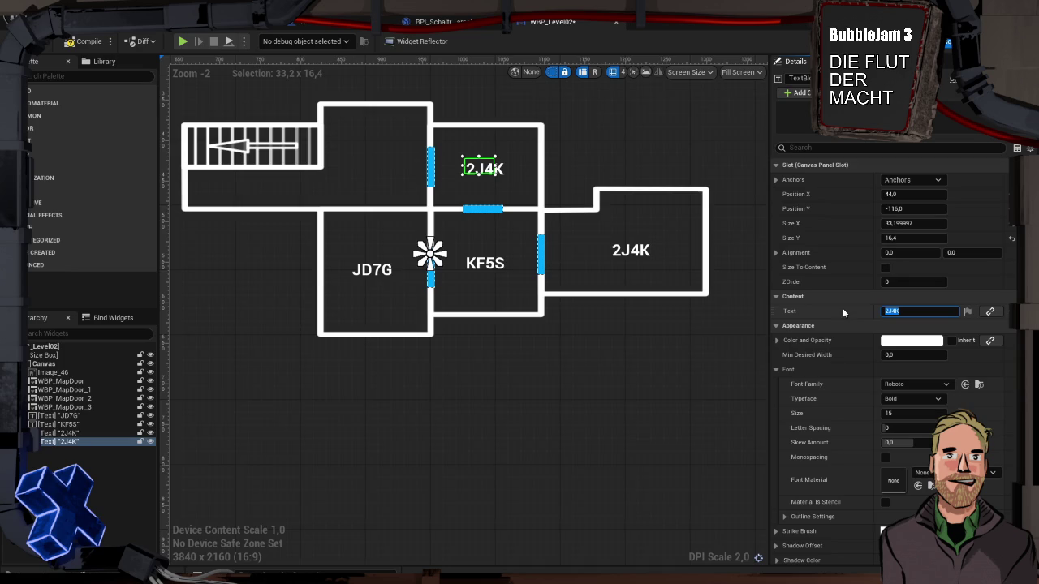
# Commit the U993 room code, then duplicate that label into the upper-left room
pyautogui.write('U')
pyautogui.write('99')
pyautogui.write('3')
pyautogui.press('Return')
pyautogui.click(546, 423)
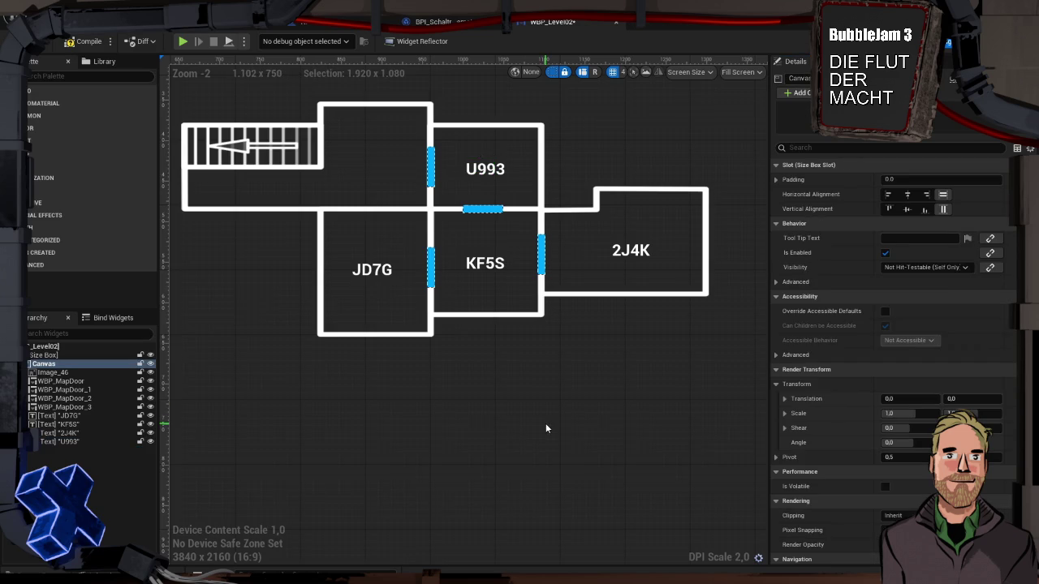
pyautogui.click(82, 441)
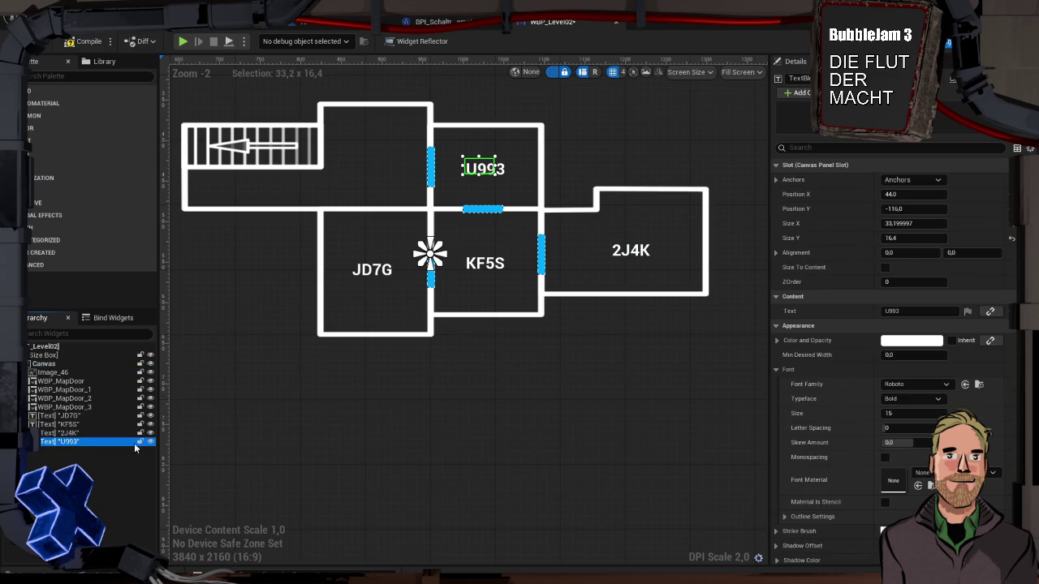
pyautogui.hotkey('ctrl', 'd')
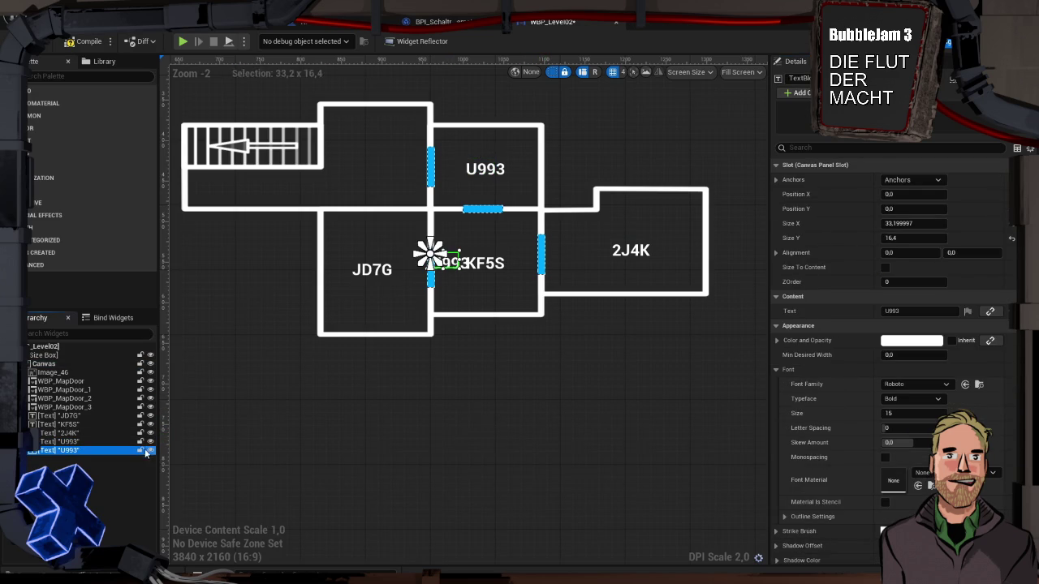
pyautogui.moveTo(457, 266); pyautogui.dragTo(381, 170)
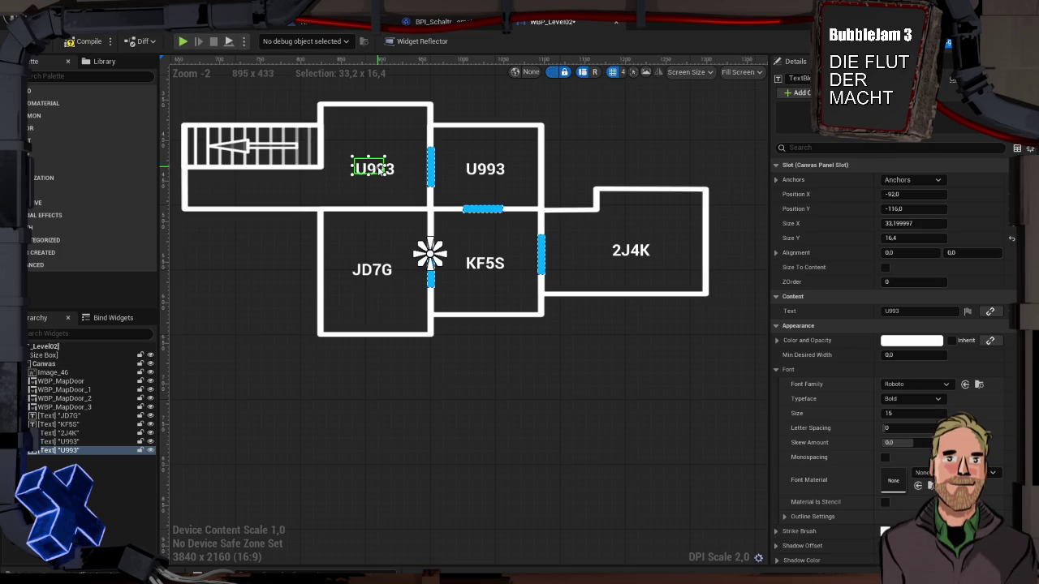
# Nudge the 2J4K, KF5S and JD7G labels so they line up
pyautogui.moveTo(626, 259); pyautogui.dragTo(627, 266)
pyautogui.moveTo(483, 265); pyautogui.dragTo(482, 262)
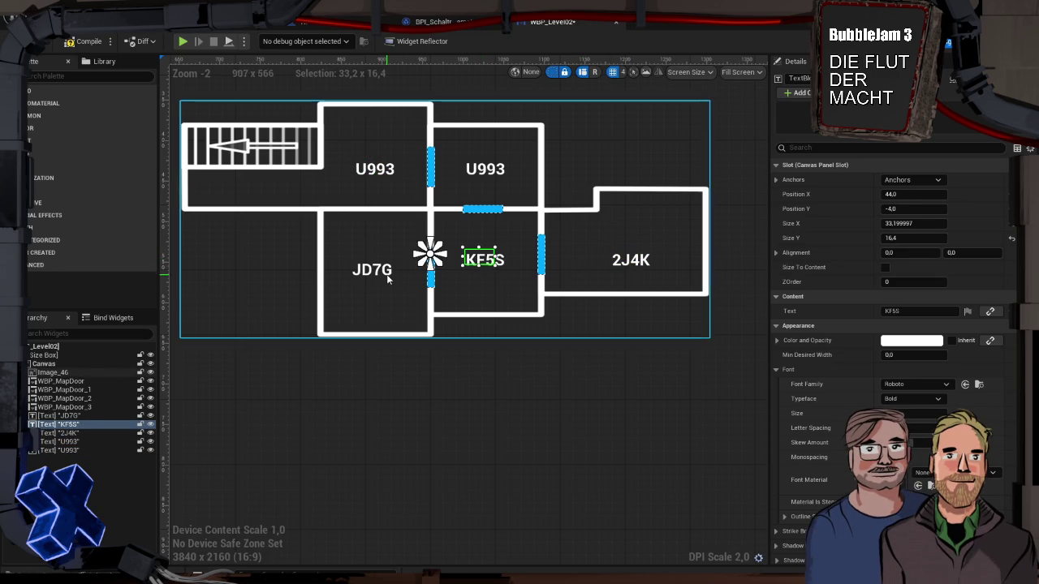
pyautogui.click(375, 273)
pyautogui.moveTo(376, 274); pyautogui.dragTo(377, 270)
# Change the upper-left room label's text to HJ6X
pyautogui.click(371, 168)
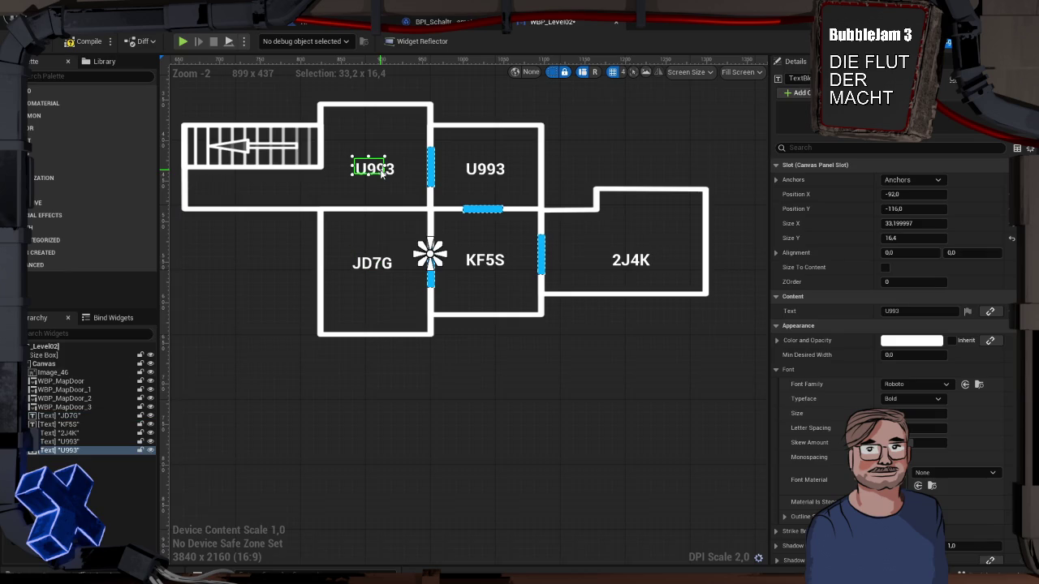
pyautogui.click(905, 311)
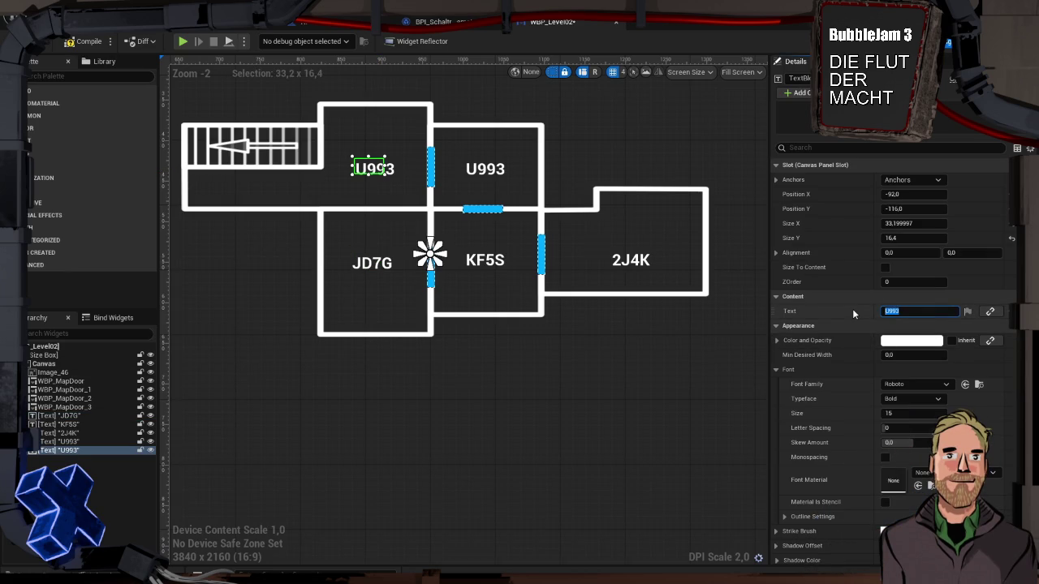
pyautogui.write('H')
pyautogui.write('J6X')
pyautogui.press('Return')
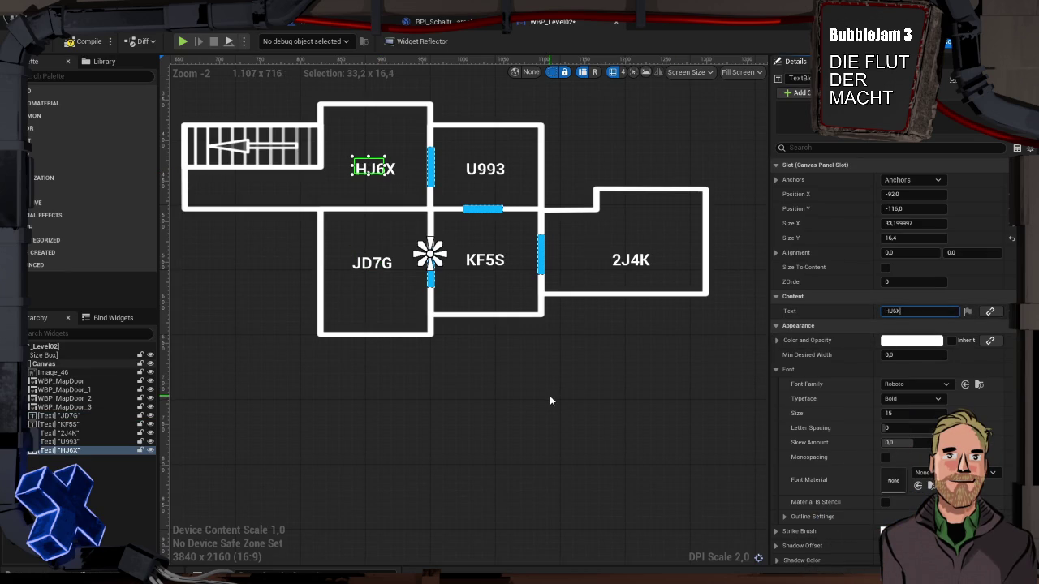
pyautogui.click(550, 400)
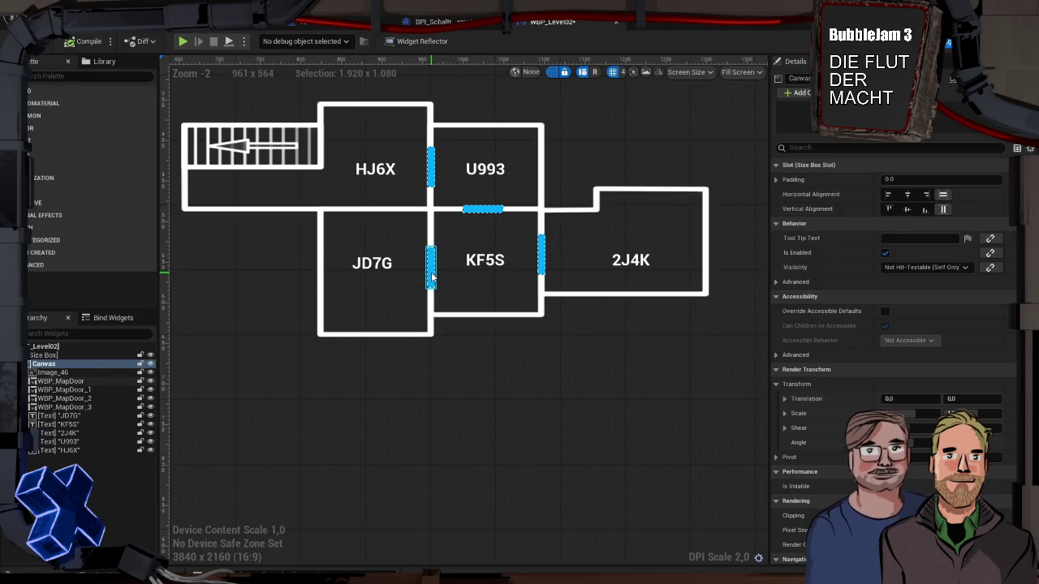
pyautogui.click(431, 277)
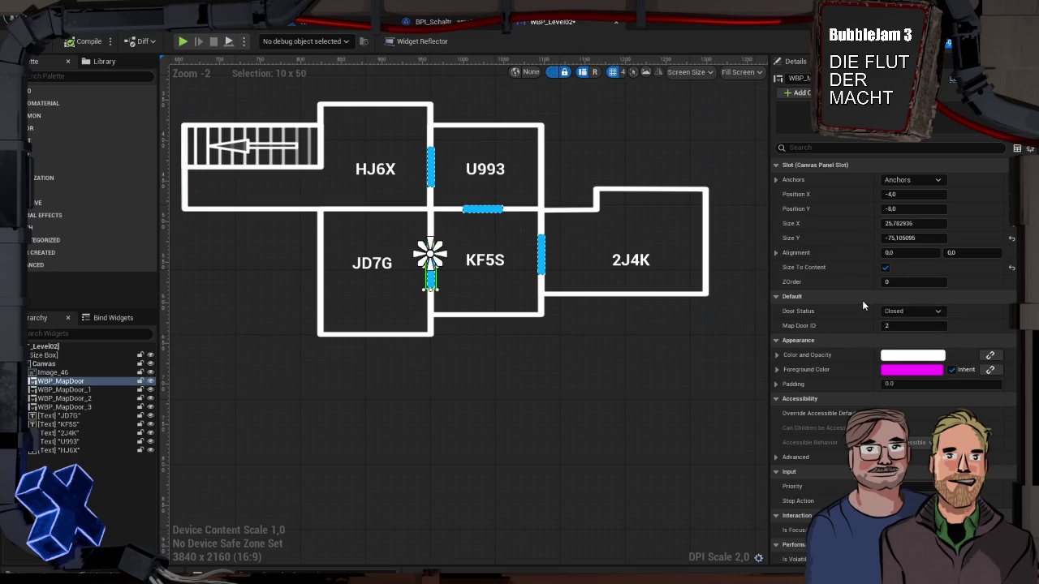
# Open WBP_MapDoor from the UI folder and inspect its Border's Brush Color binding to DoorColor
pyautogui.scroll(-10, 862, 301)
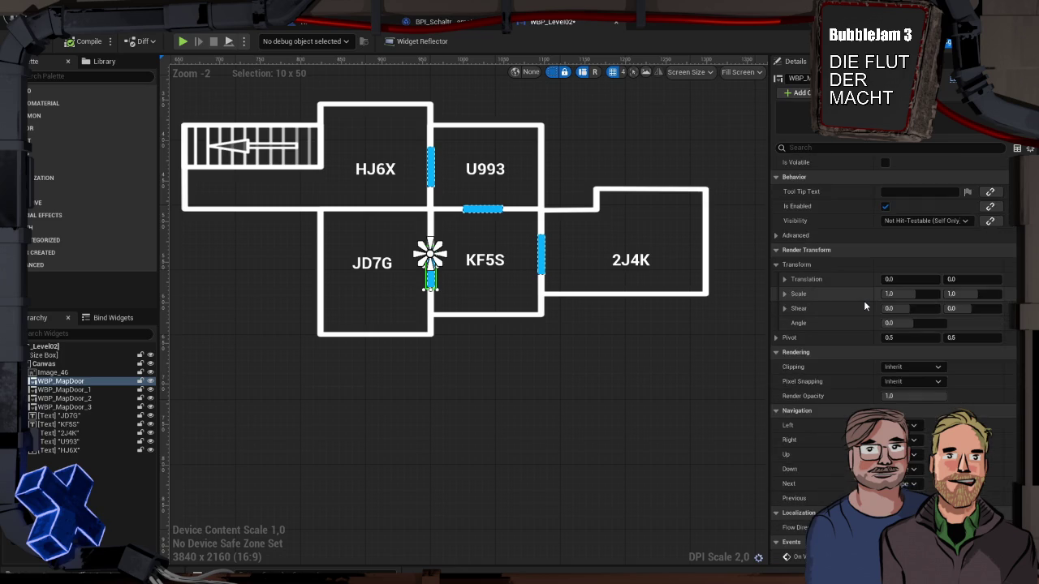
pyautogui.scroll(10, 864, 306)
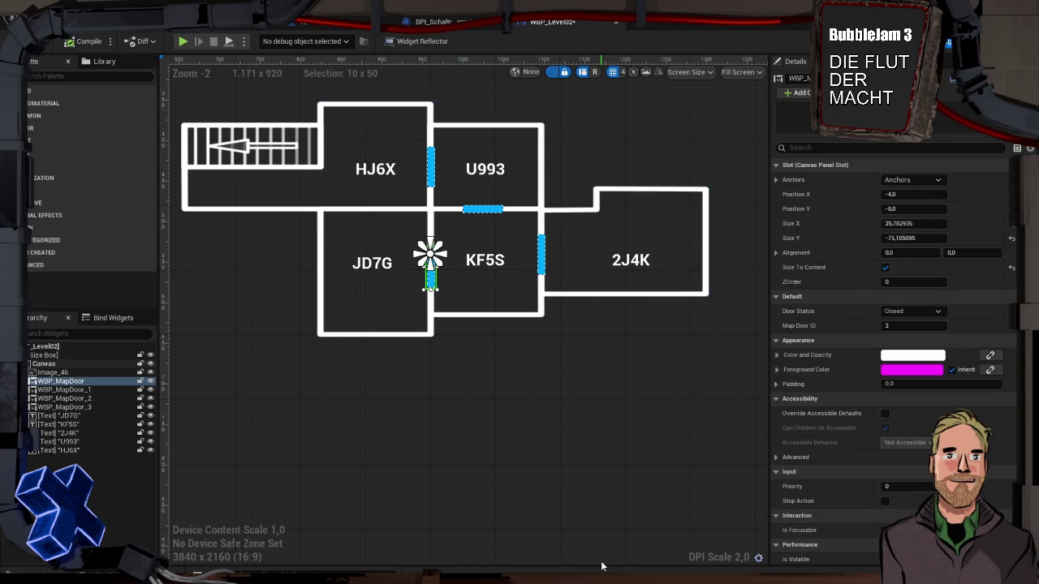
pyautogui.hotkey('ctrl', 'space')
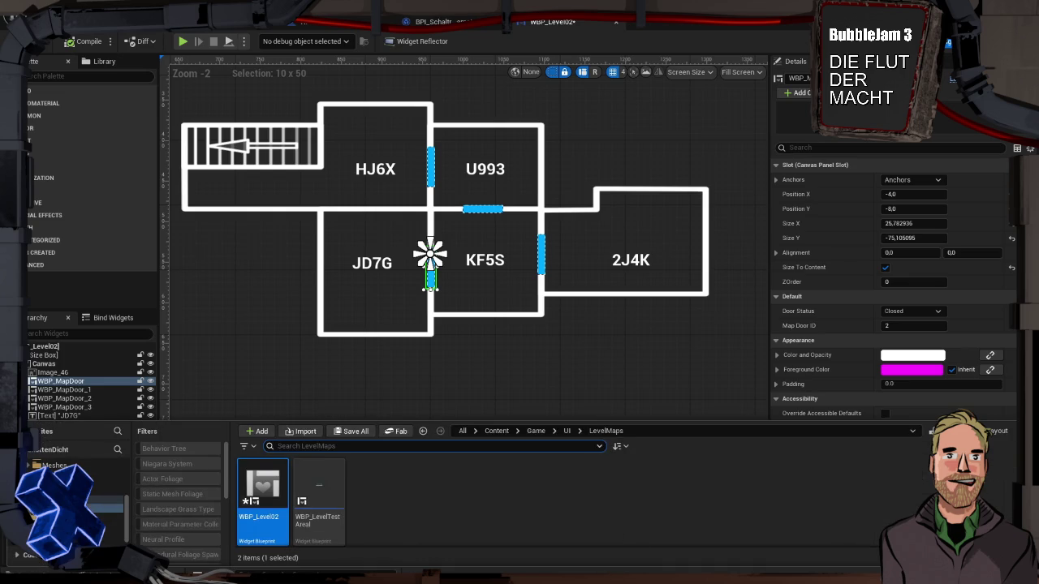
pyautogui.click(110, 500)
pyautogui.doubleClick(600, 491)
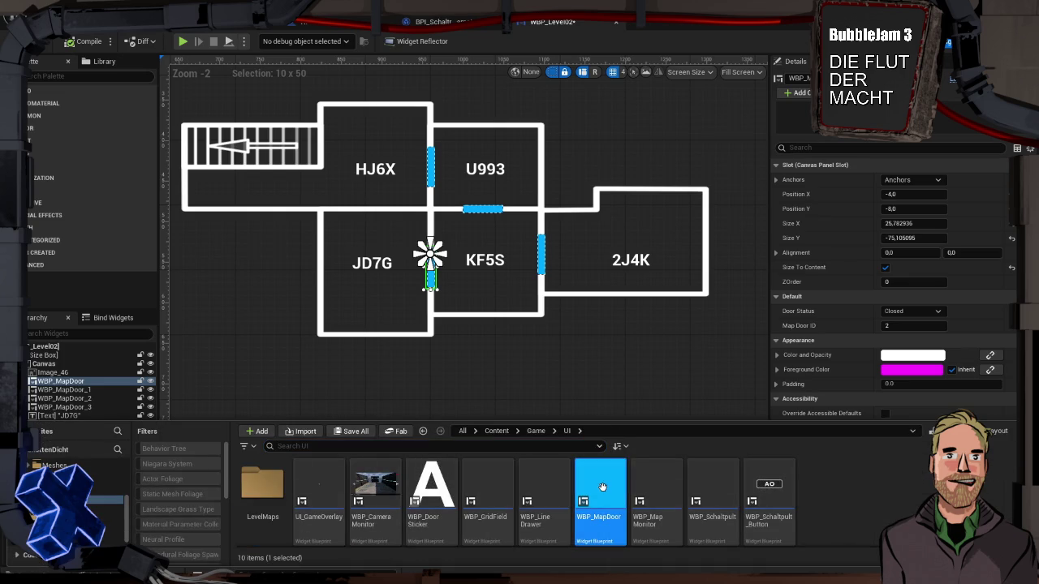
pyautogui.click(475, 333)
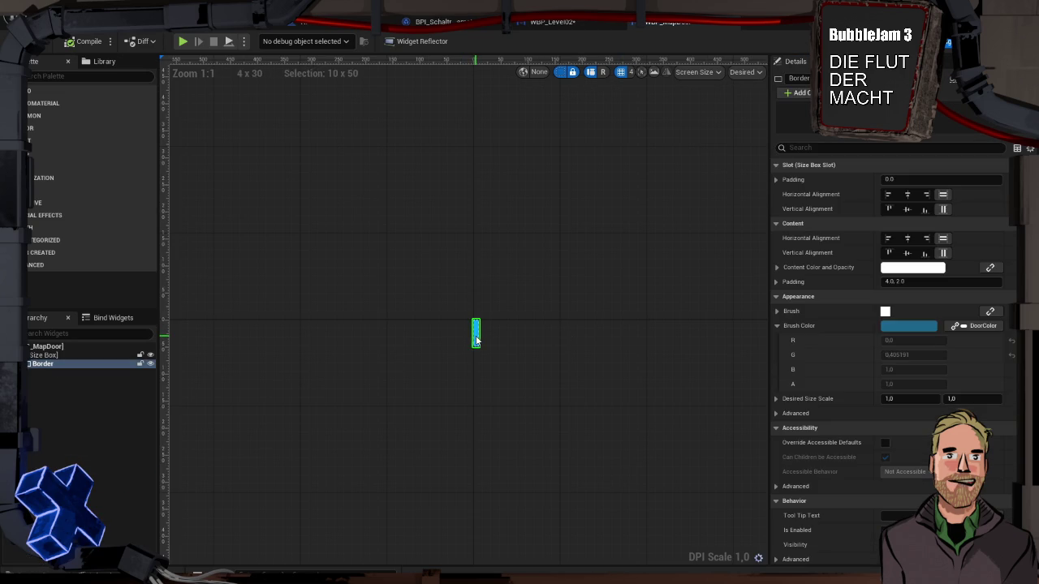
pyautogui.click(911, 326)
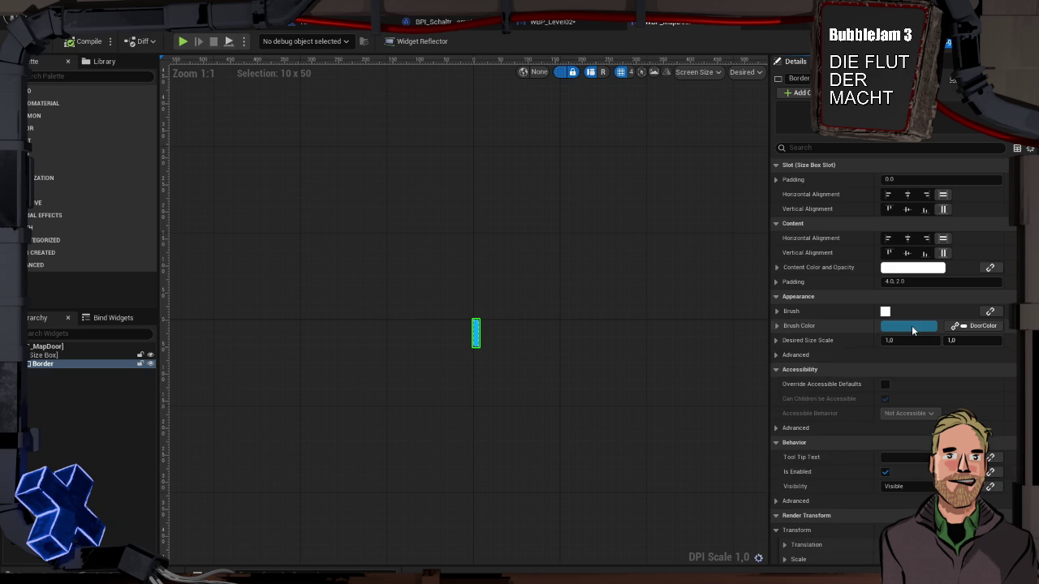
pyautogui.click(776, 326)
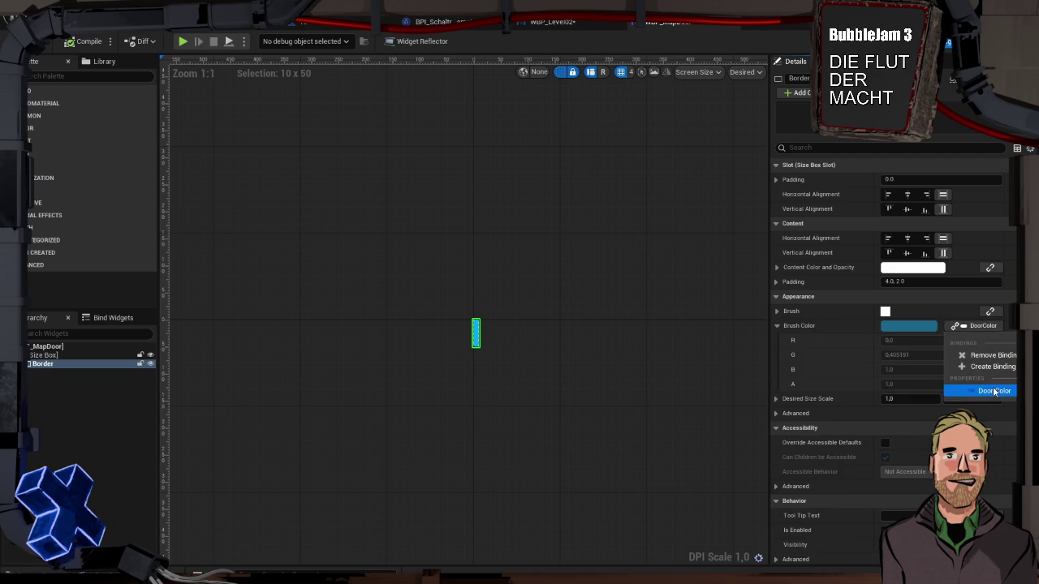
pyautogui.click(659, 307)
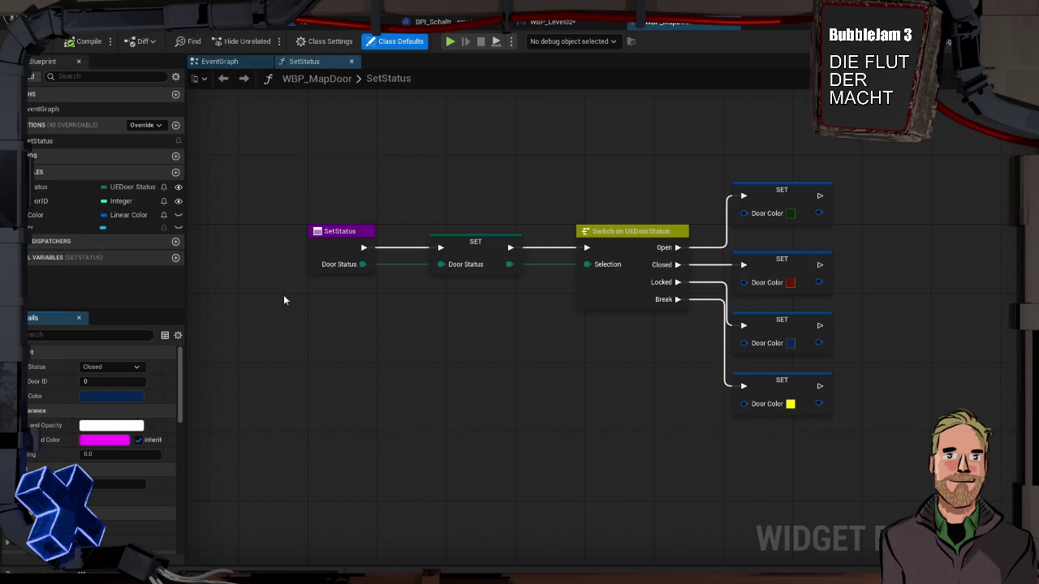
# Inspect the red colour used for the Closed door status in SetStatus
pyautogui.click(789, 283)
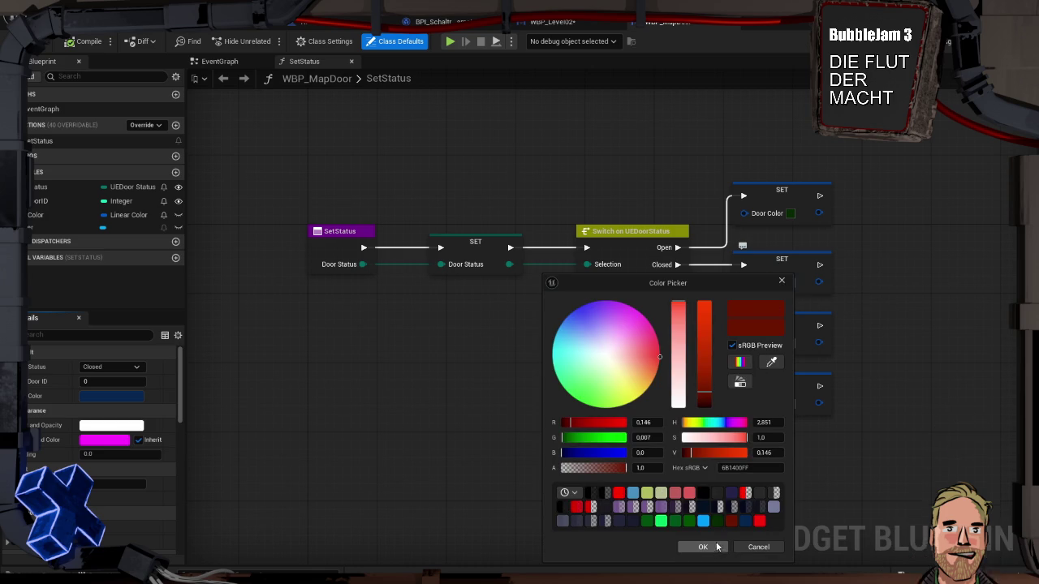
pyautogui.press('Return')
pyautogui.rightClick(757, 283)
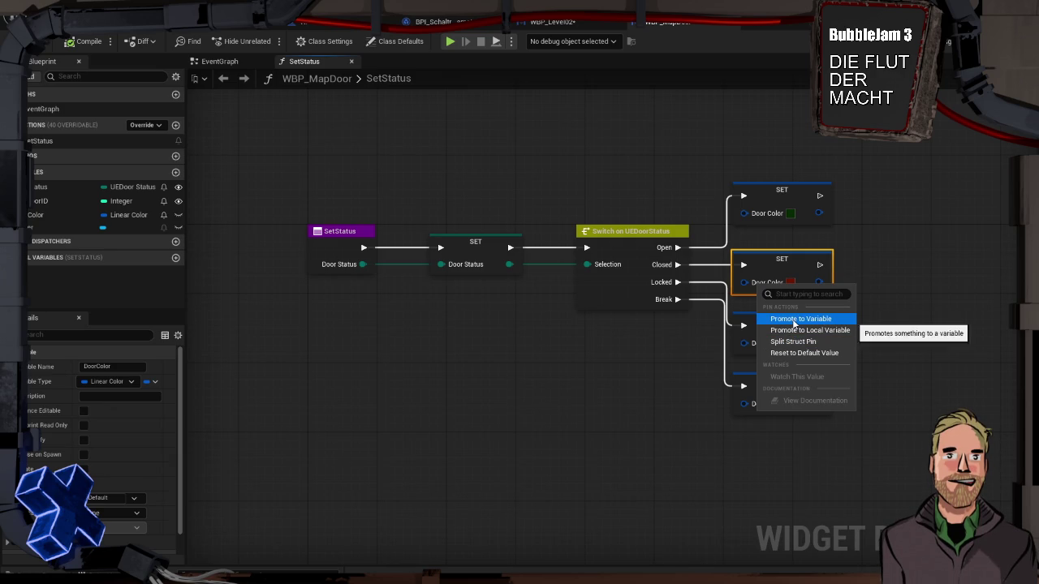
pyautogui.click(595, 368)
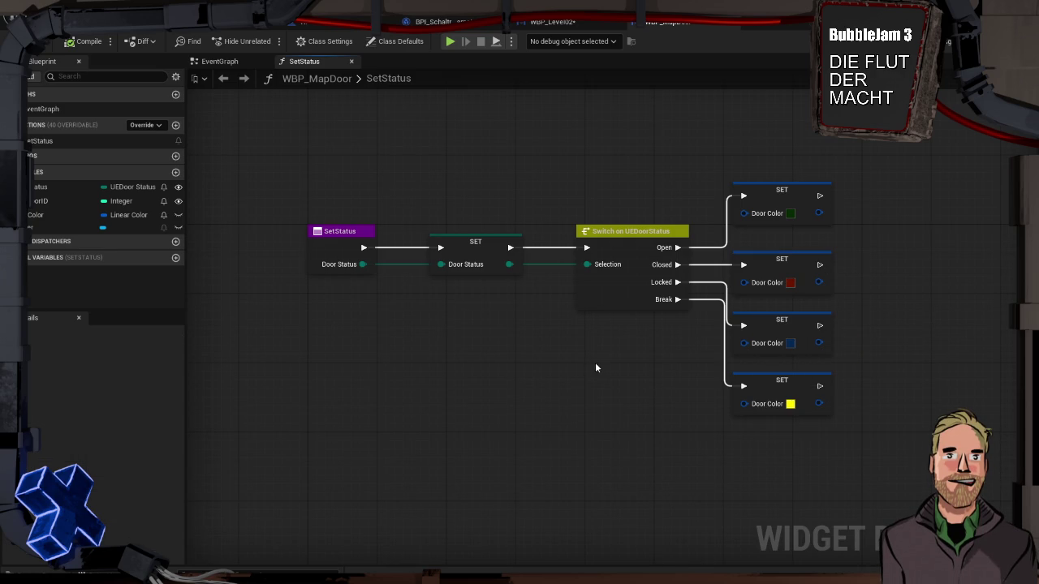
# Set DoorColor's default to a bright red preset and compile the map door blueprint
pyautogui.click(73, 219)
pyautogui.scroll(-1, 104, 417)
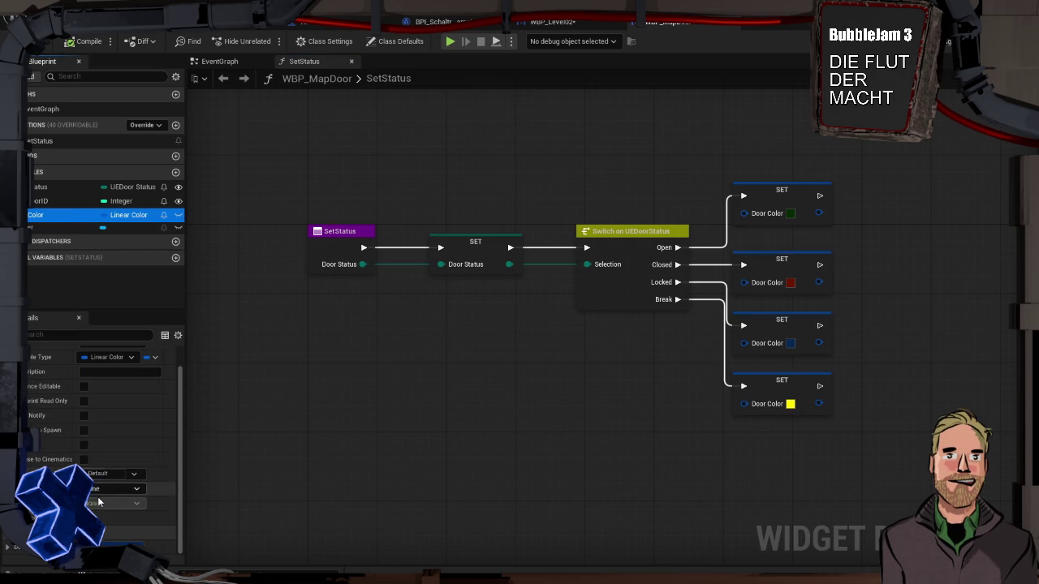
pyautogui.click(130, 543)
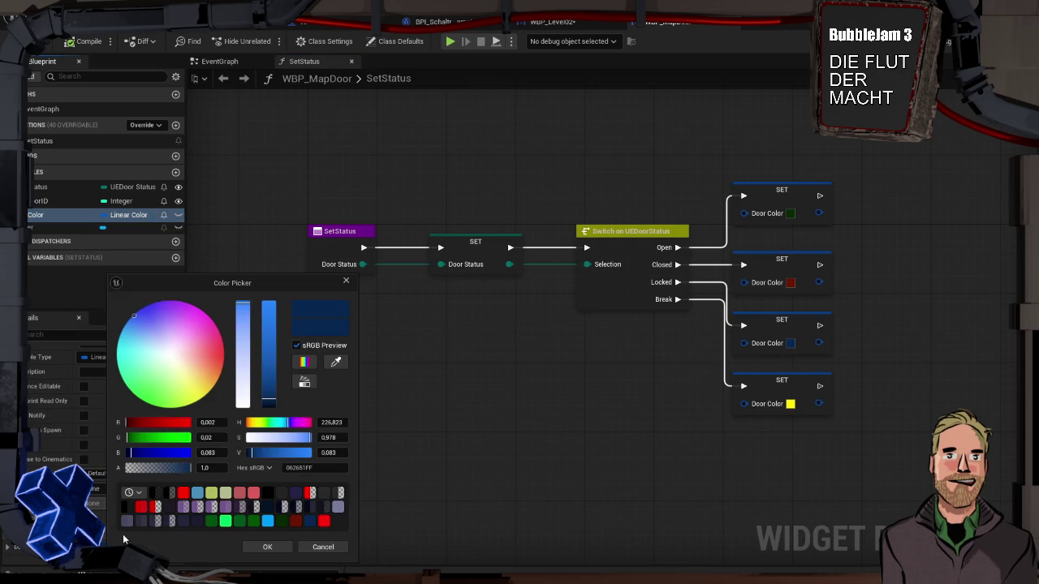
pyautogui.click(144, 509)
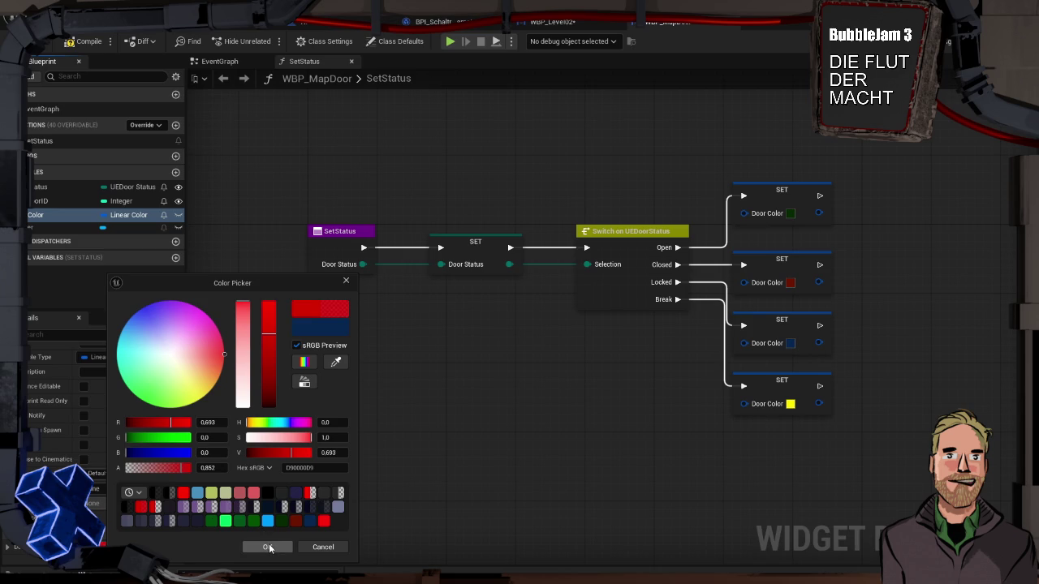
pyautogui.click(269, 544)
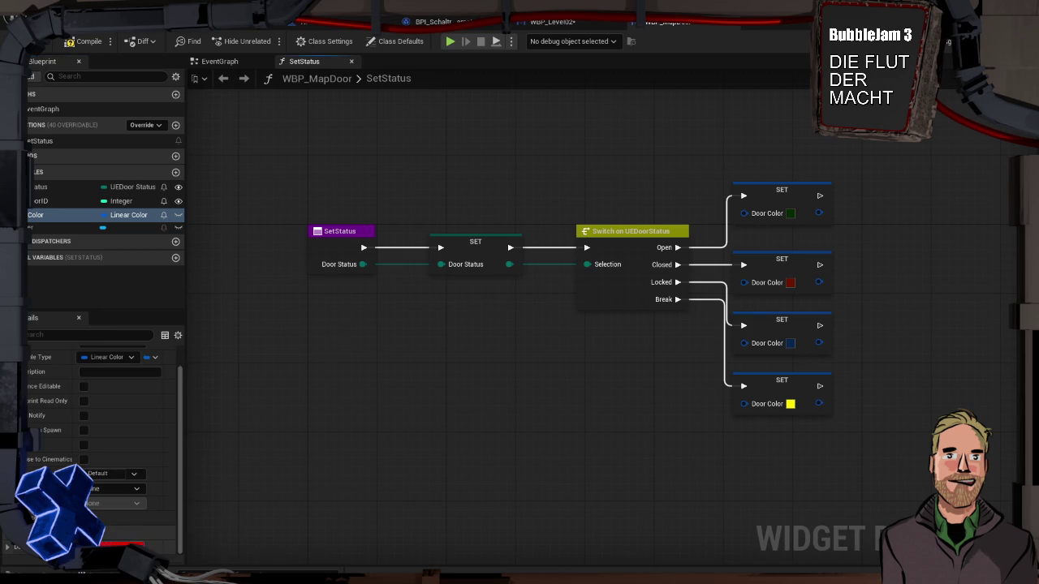
pyautogui.click(122, 543)
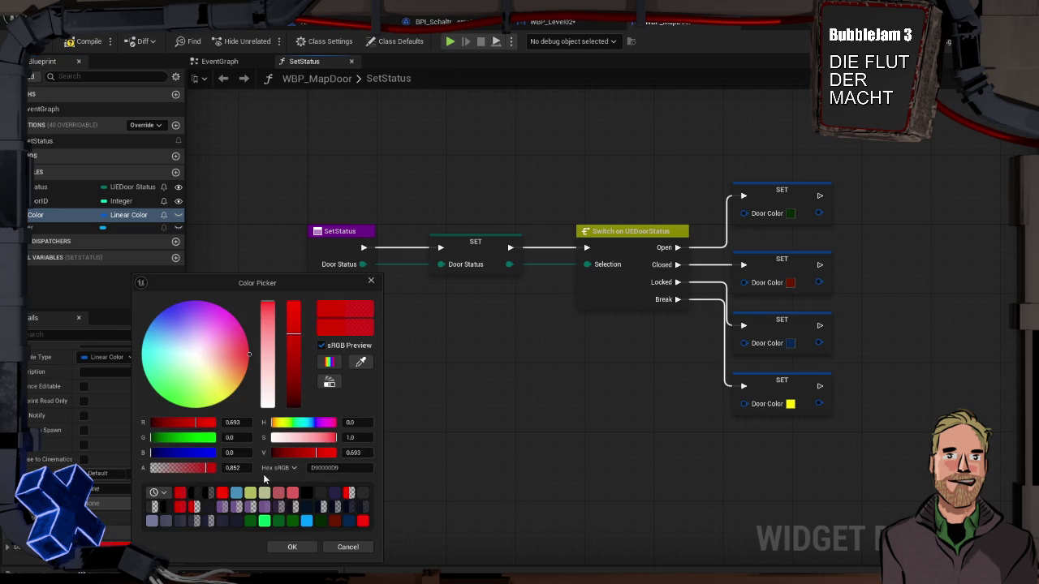
pyautogui.click(332, 524)
pyautogui.click(297, 546)
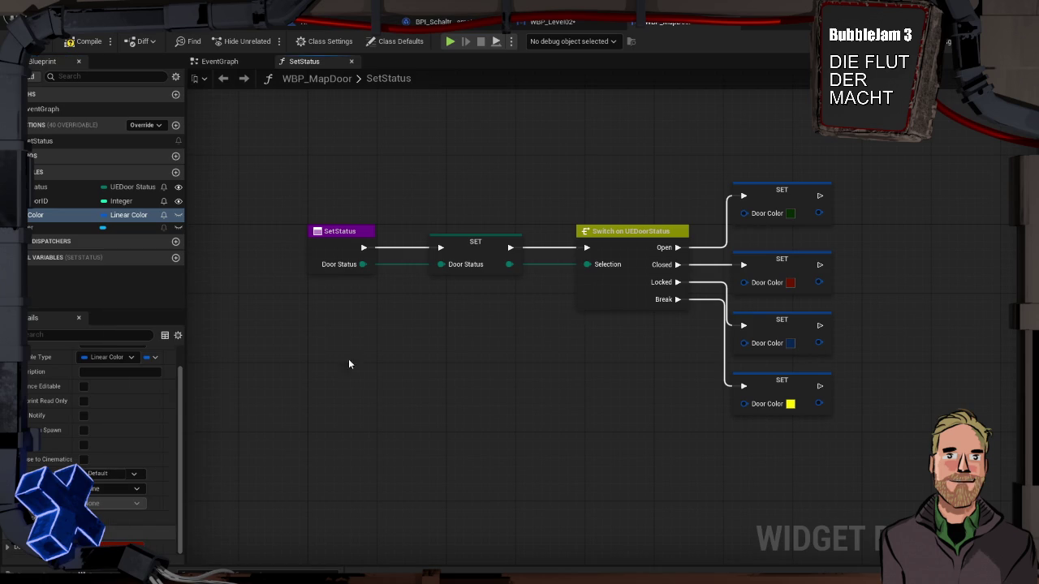
pyautogui.click(84, 41)
# Play-test the level, walking up to the wall monitor to check the JD7G and KF5S markers, then stop
pyautogui.hotkey('alt', 'p')
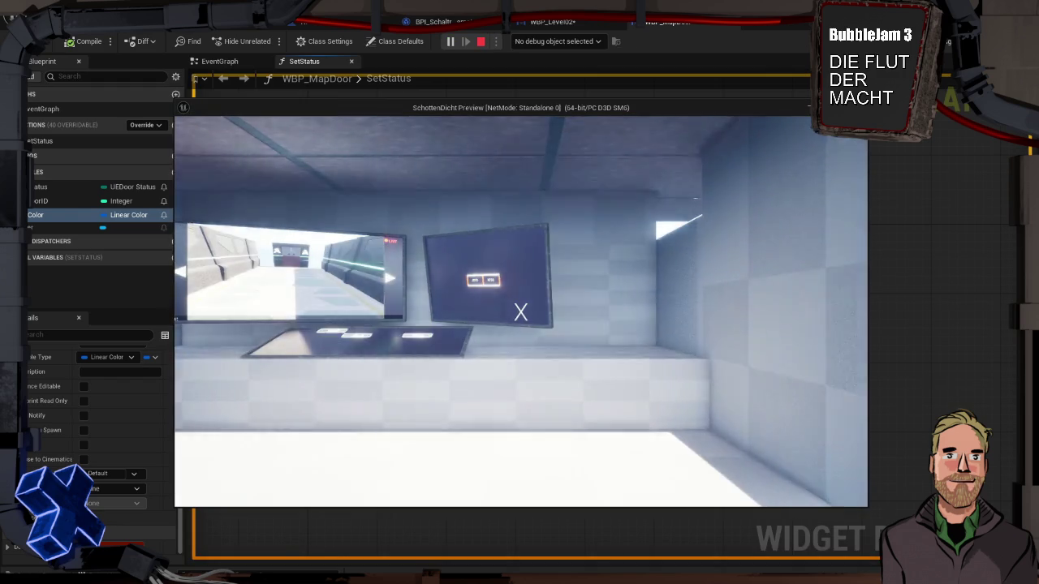
pyautogui.press('w')
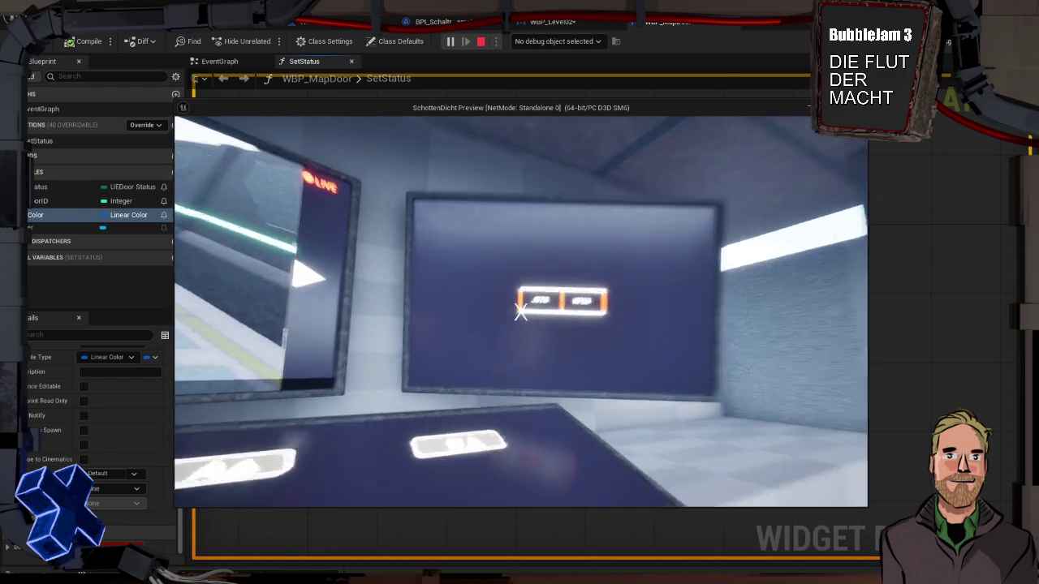
pyautogui.press('s')
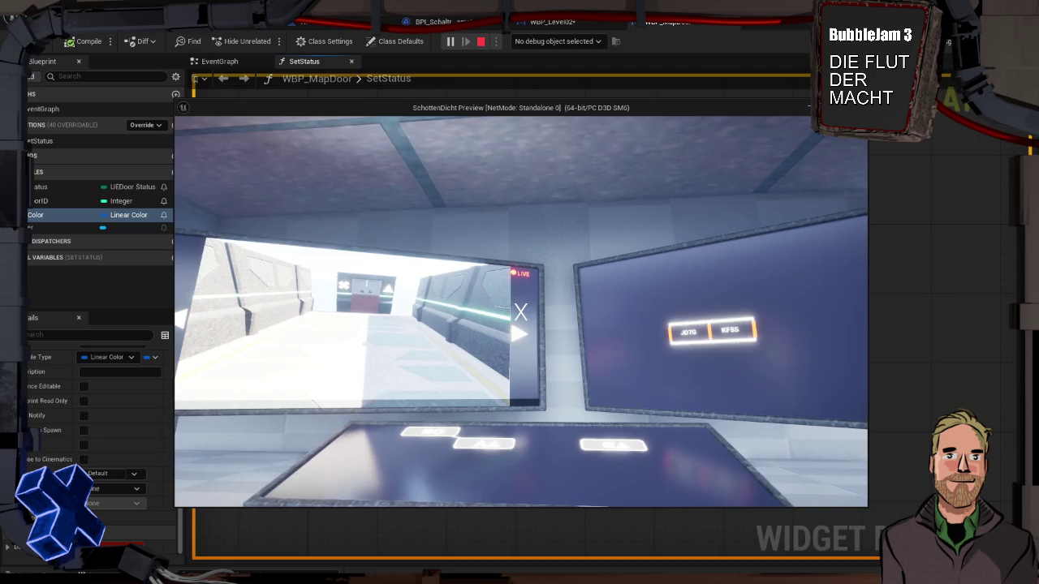
pyautogui.press('Escape')
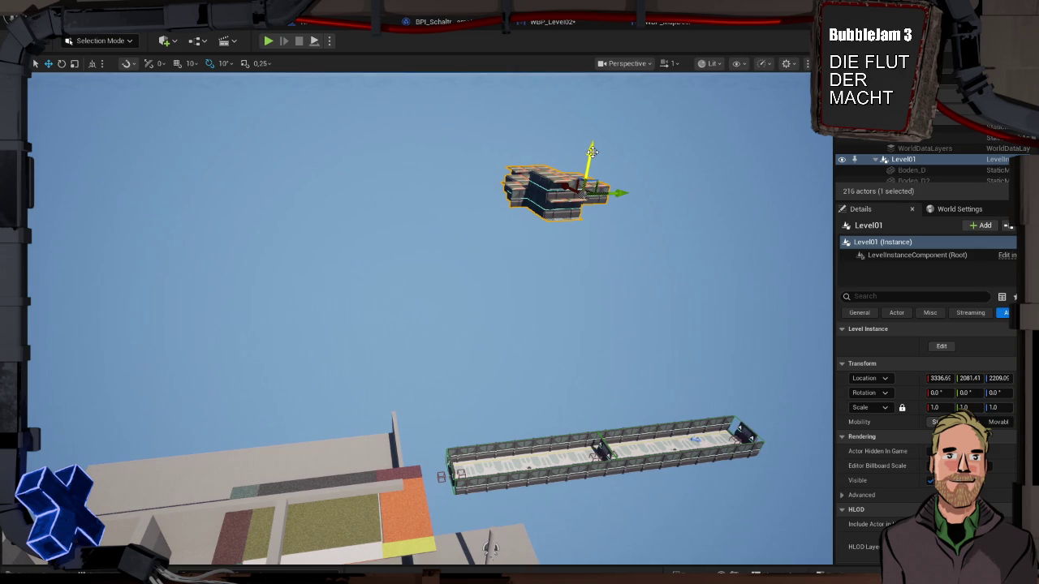
pyautogui.moveTo(568, 244)
pyautogui.mouseDown()
pyautogui.moveTo(438, 211)
pyautogui.moveTo(568, 217)
pyautogui.moveTo(543, 155)
pyautogui.moveTo(519, 187)
pyautogui.moveTo(439, 219)
pyautogui.moveTo(491, 207)
pyautogui.mouseUp()
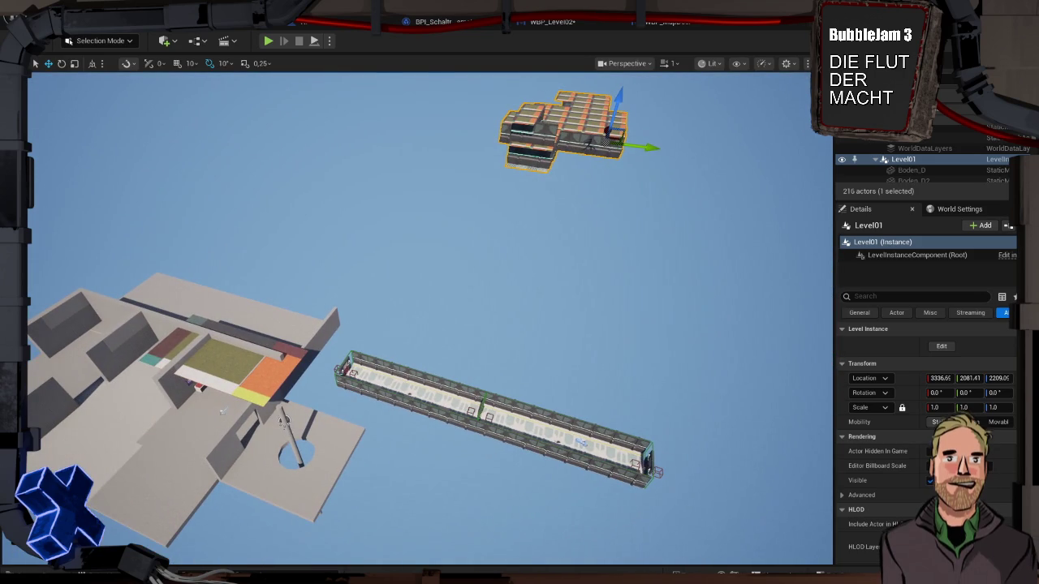
pyautogui.moveTo(650, 226); pyautogui.dragTo(659, 226)
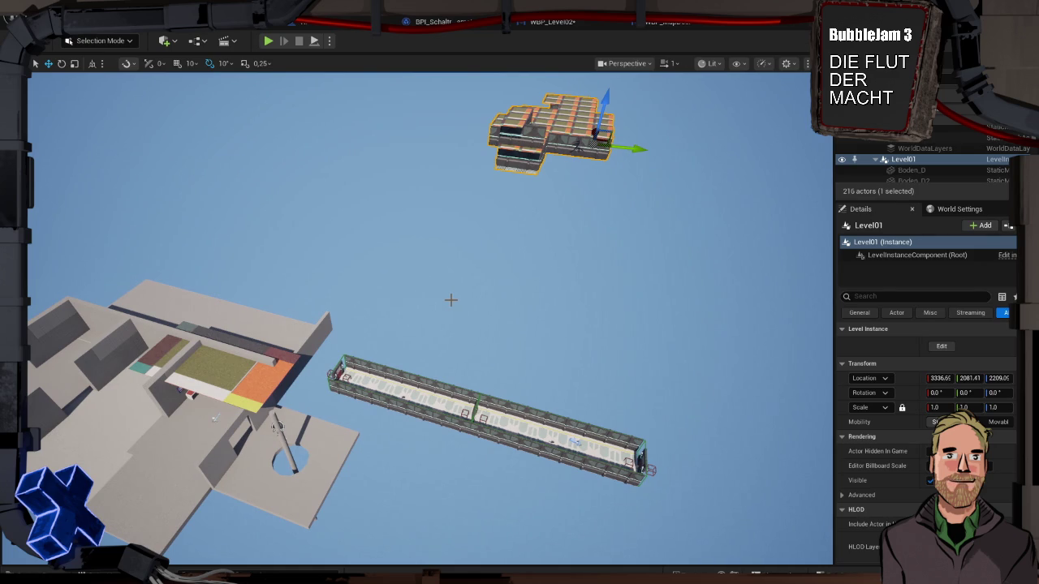
# Look over the corridor pieces and Floor01 bridge, then frame the view closely on Floor2
pyautogui.click(447, 410)
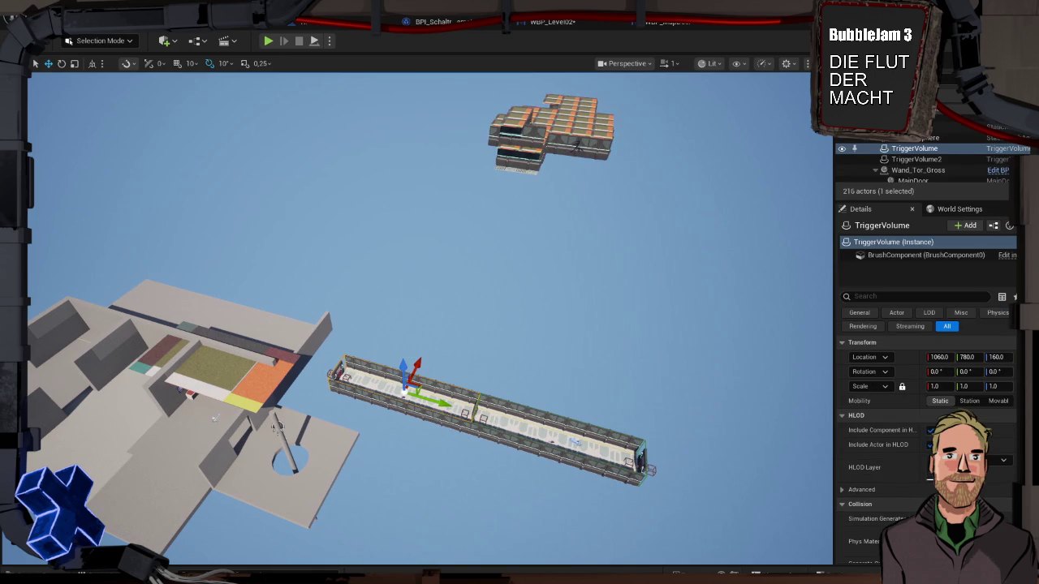
pyautogui.click(473, 412)
pyautogui.click(447, 392)
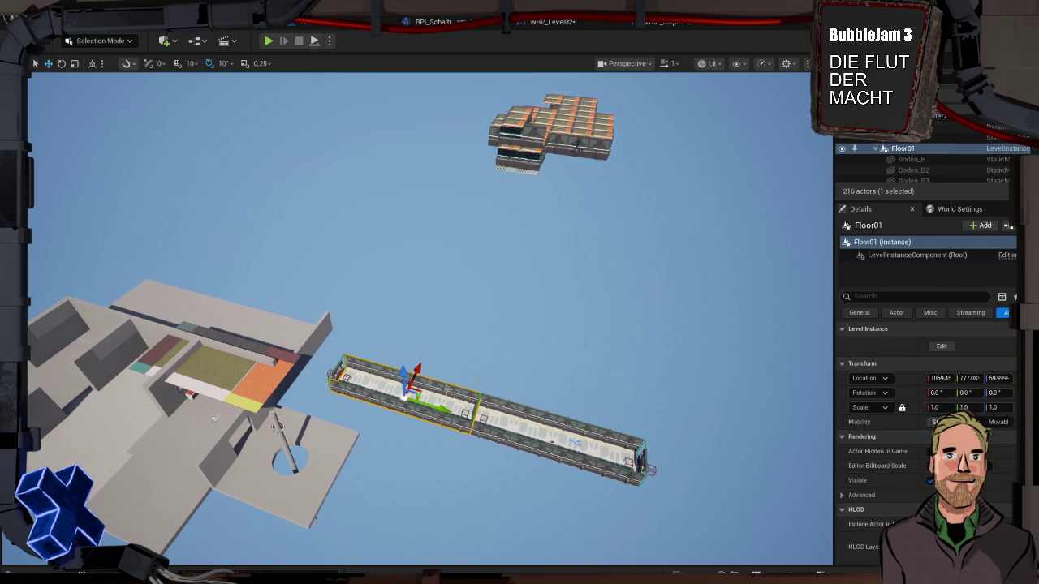
pyautogui.moveTo(213, 417); pyautogui.dragTo(393, 403)
pyautogui.press('f')
pyautogui.moveTo(641, 284)
pyautogui.mouseDown()
pyautogui.moveTo(653, 278)
pyautogui.moveTo(625, 292)
pyautogui.mouseUp()
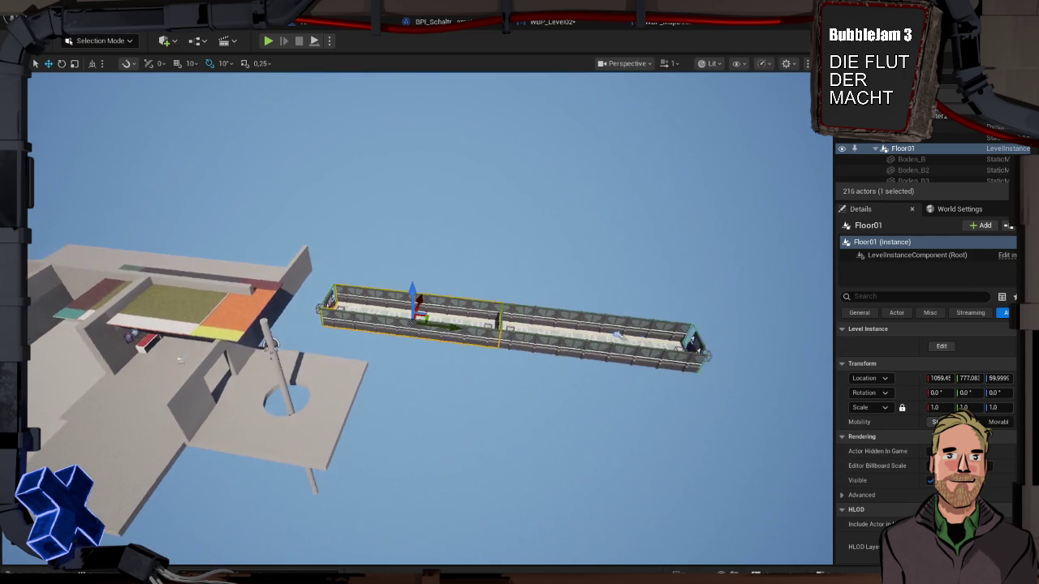
pyautogui.click(595, 334)
pyautogui.press('f')
pyautogui.moveTo(595, 334); pyautogui.dragTo(601, 331)
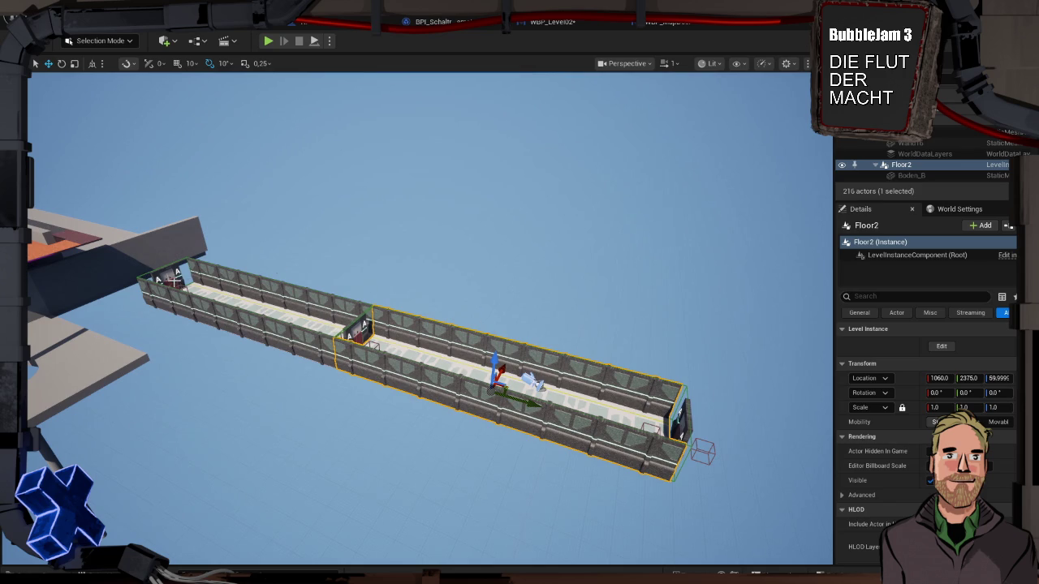
# Select door Wand_Tor_Gross2 (Map Door ID 3) and view the corridor lengthwise
pyautogui.click(174, 282)
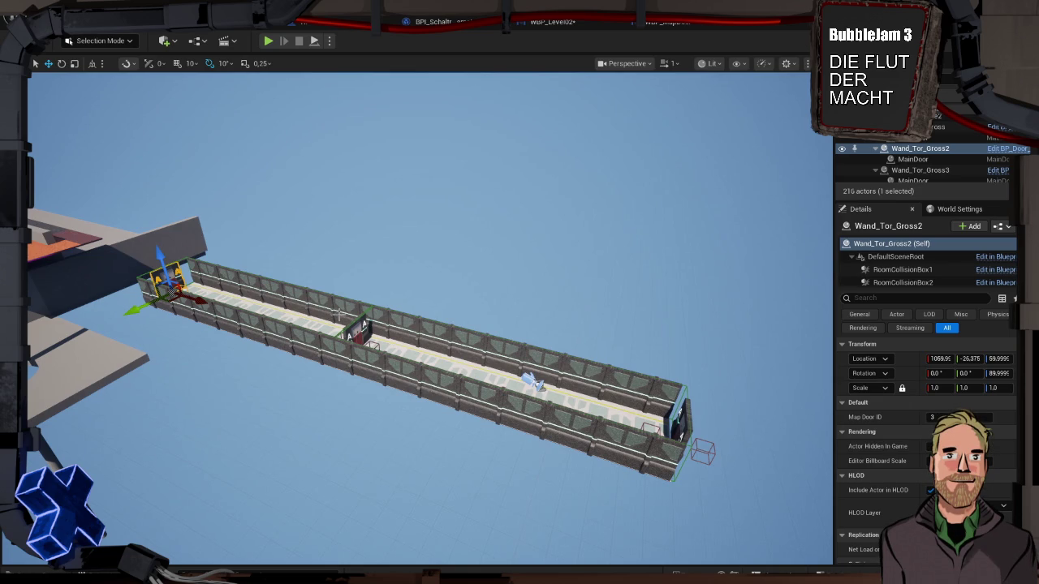
pyautogui.moveTo(553, 313)
pyautogui.mouseDown()
pyautogui.moveTo(512, 337)
pyautogui.moveTo(422, 342)
pyautogui.mouseUp()
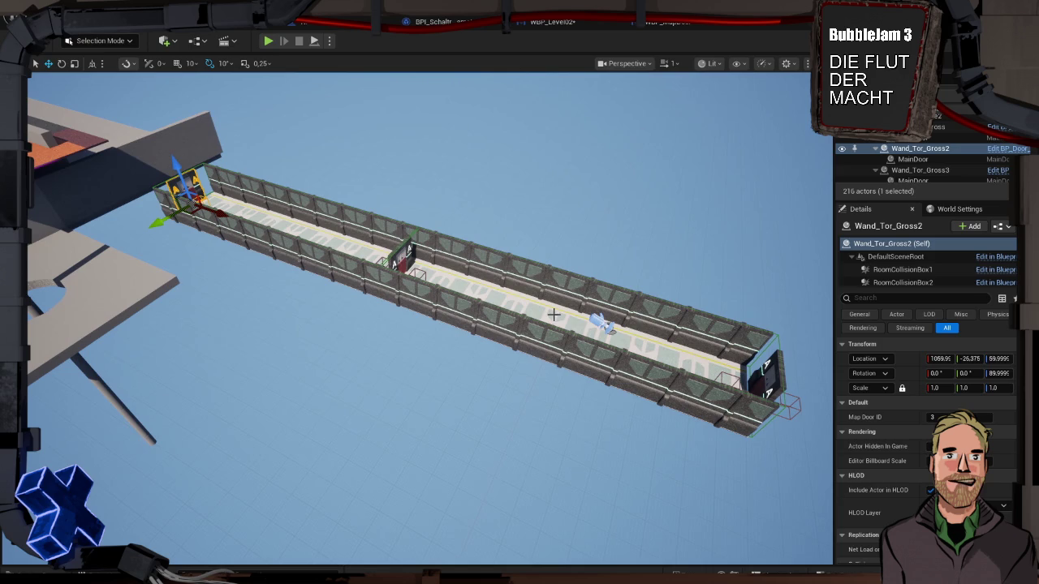
pyautogui.click(600, 323)
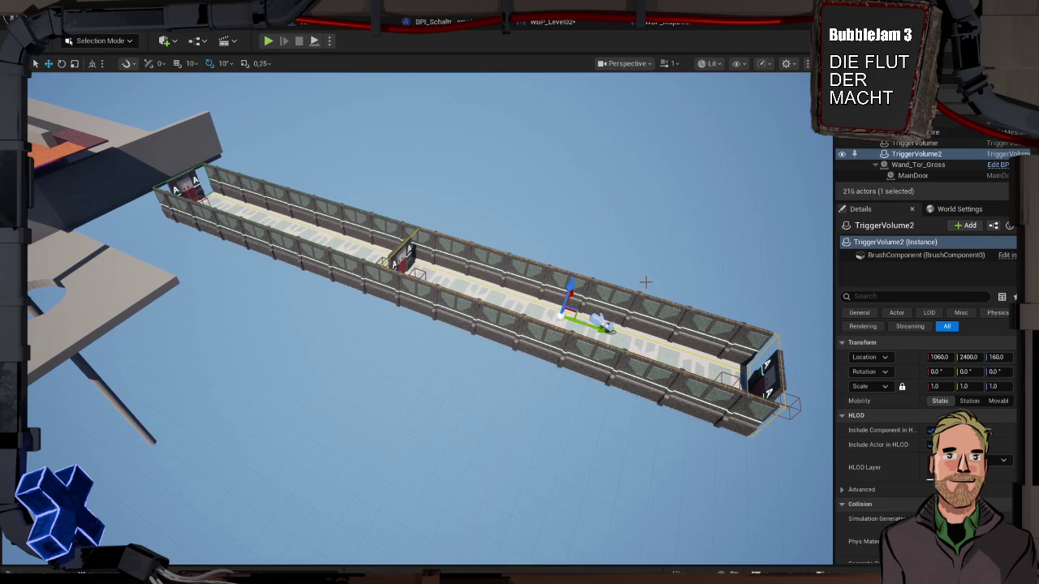
# Inspect BP_RoomMaster2, TriggerVolume2, door Wand_Tor_Gross3 and the Floor2 level instance
pyautogui.moveTo(642, 282)
pyautogui.mouseDown()
pyautogui.moveTo(552, 261)
pyautogui.moveTo(526, 203)
pyautogui.mouseUp()
pyautogui.scroll(-5, 366, 298)
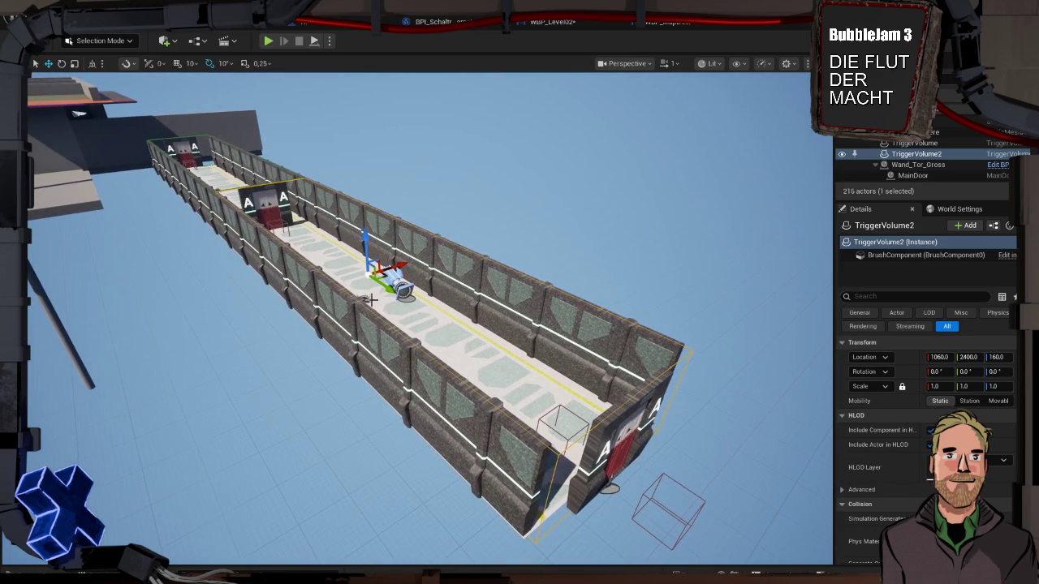
pyautogui.click(396, 282)
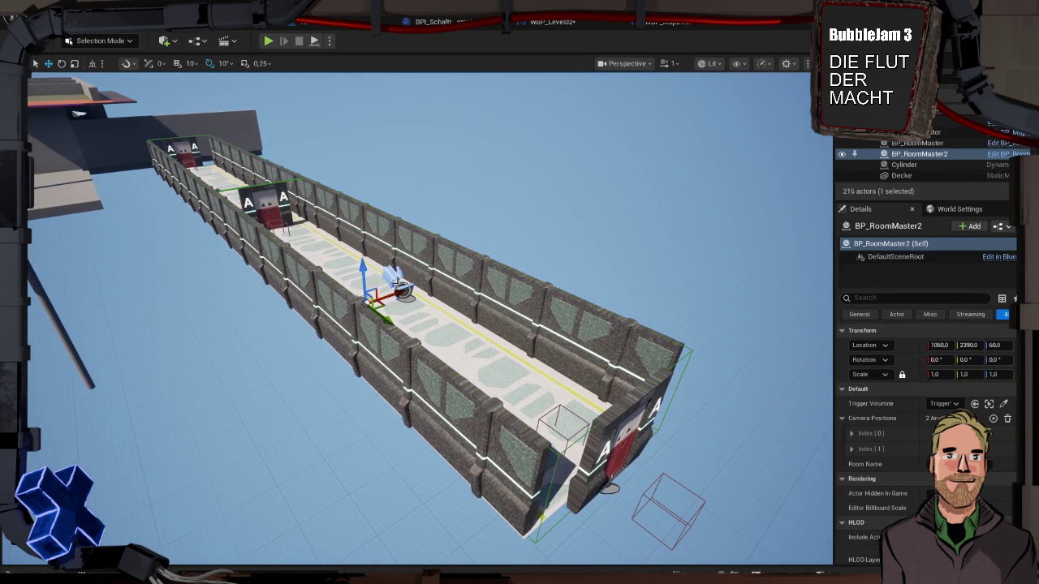
pyautogui.keyDown('ctrl'); pyautogui.click(467, 252); pyautogui.keyUp('ctrl')
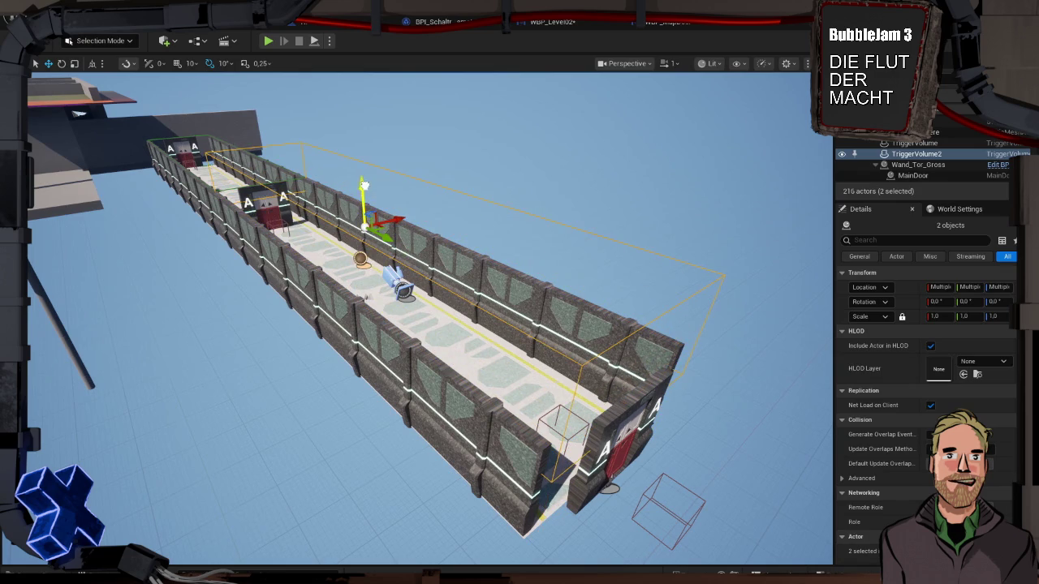
pyautogui.click(617, 417)
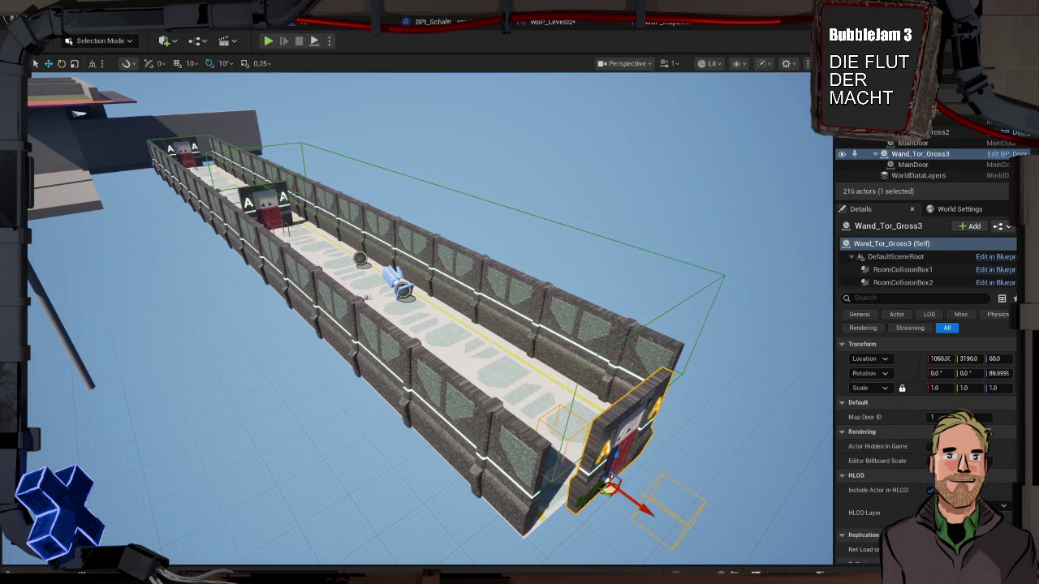
pyautogui.click(394, 334)
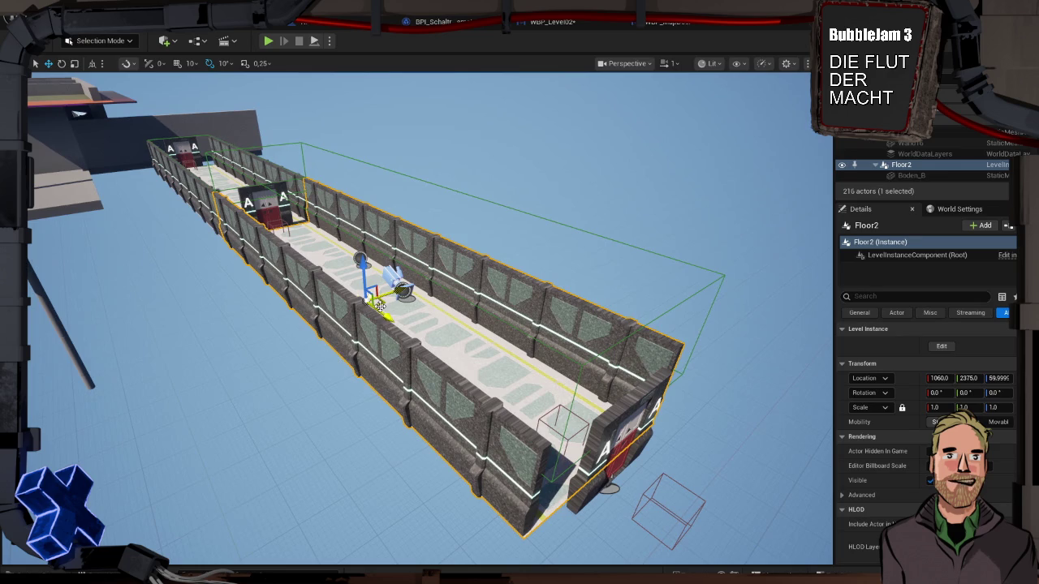
# Lower TriggerVolume2 toward the floor, then check BP_CV_Cam at pitch -20° and yaw 90°
pyautogui.click(417, 271)
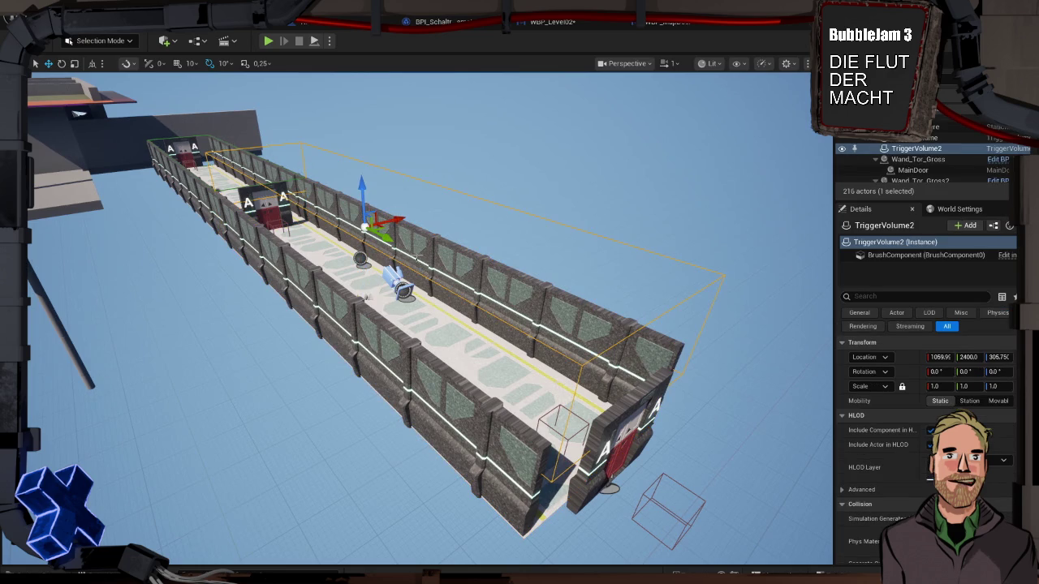
pyautogui.moveTo(366, 188); pyautogui.dragTo(371, 235)
pyautogui.click(369, 236)
pyautogui.click(388, 275)
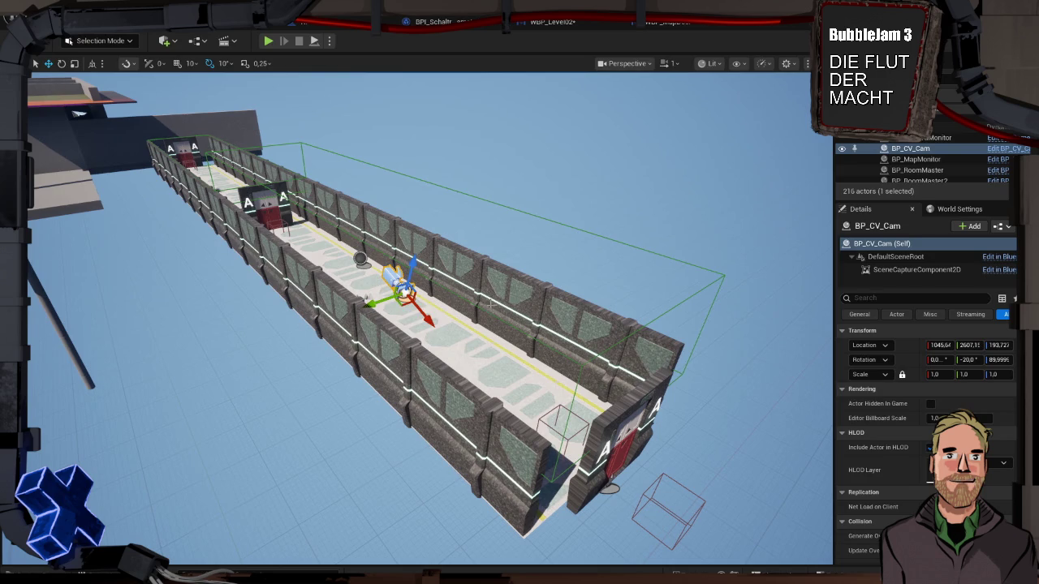
# Drag TriggerVolume2 down to about Z 160 and start Play In Editor
pyautogui.click(380, 290)
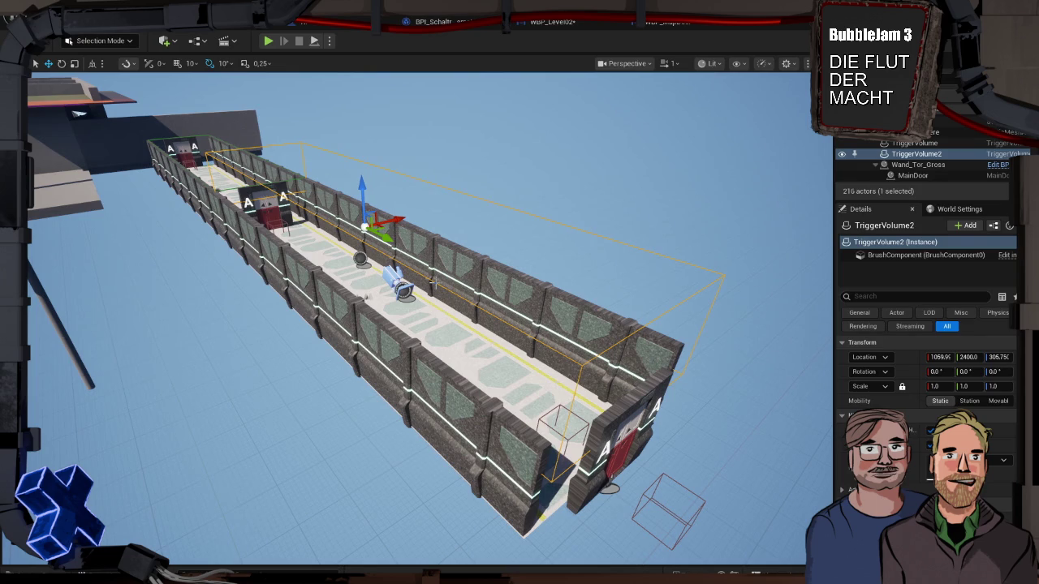
pyautogui.moveTo(364, 191); pyautogui.dragTo(364, 238)
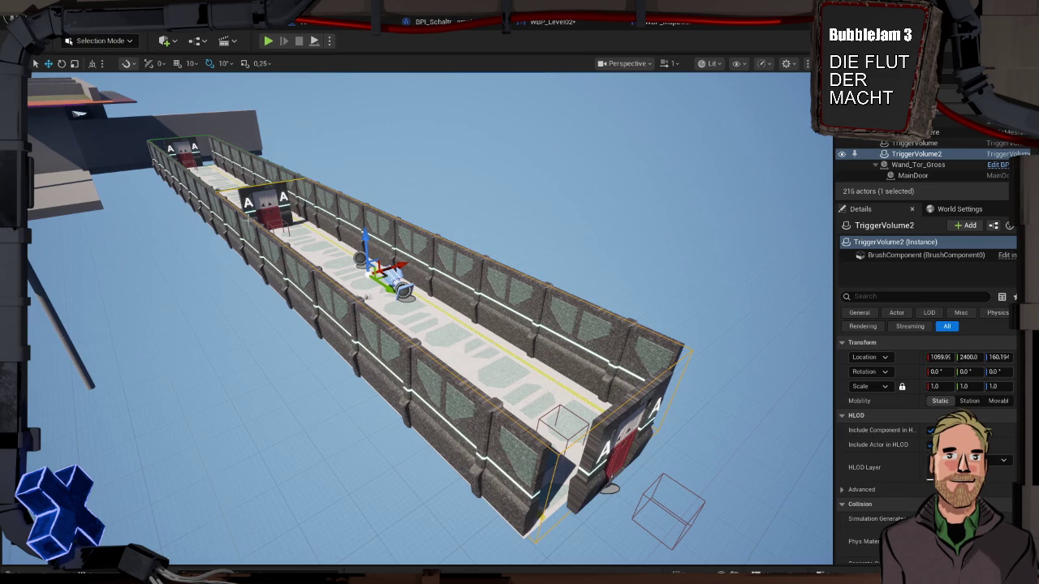
pyautogui.hotkey('alt', 'p')
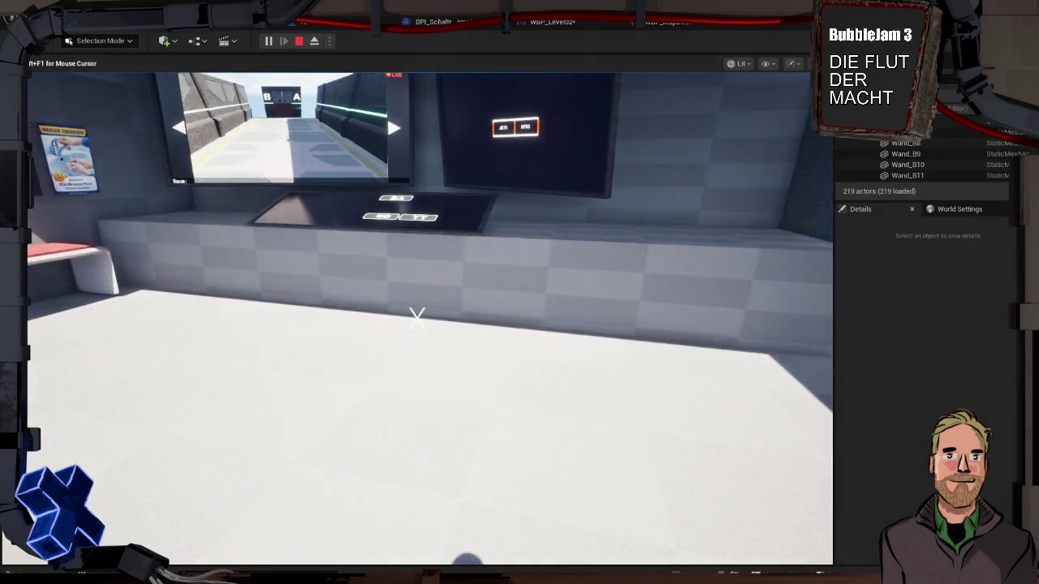
# In play mode, press the console's YY button so the KF5S marker turns green, then stop playing
pyautogui.press('w')
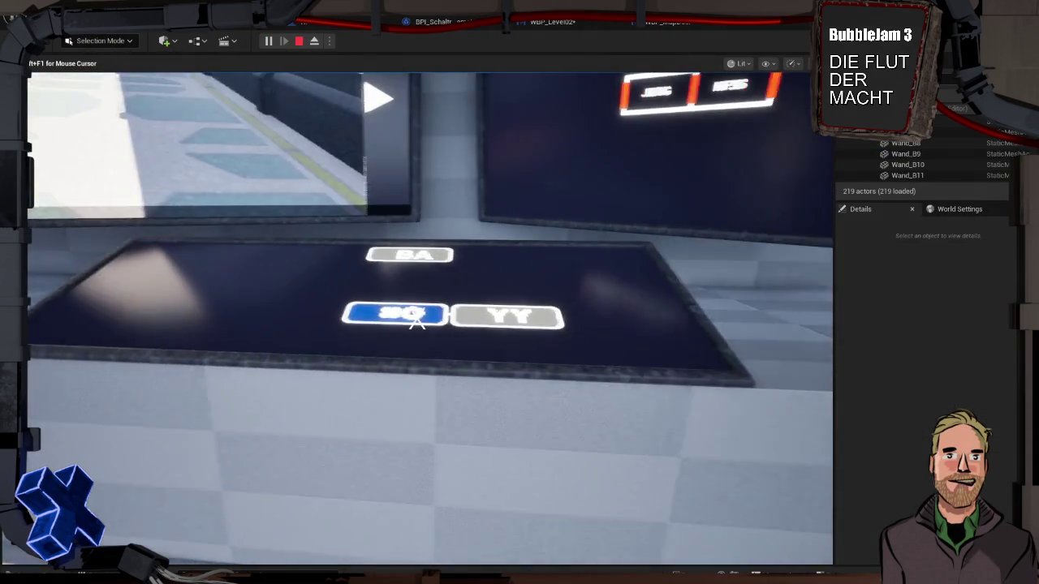
pyautogui.moveTo(416, 319)
pyautogui.click(416, 319)
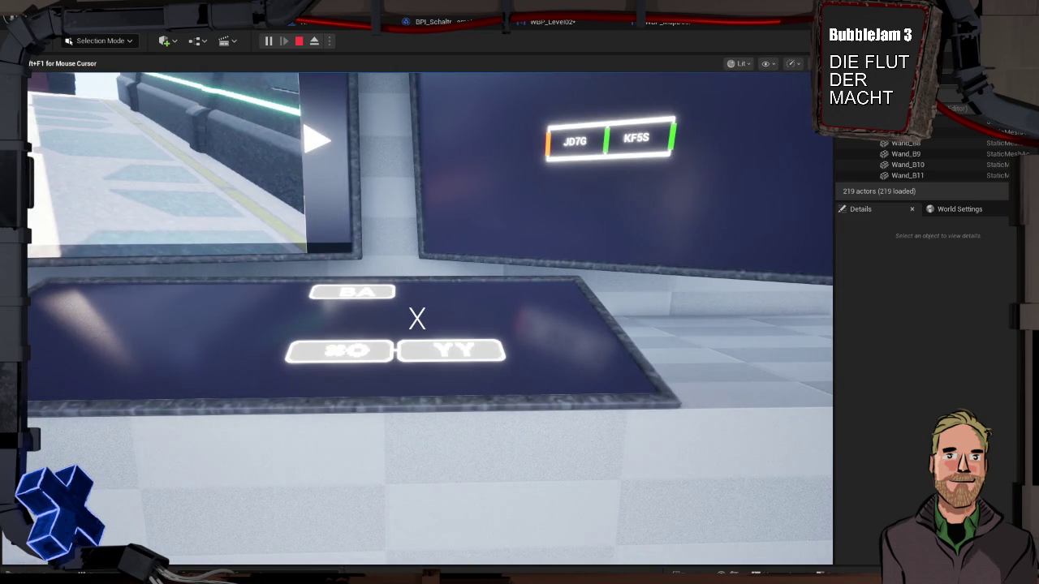
pyautogui.press('w')
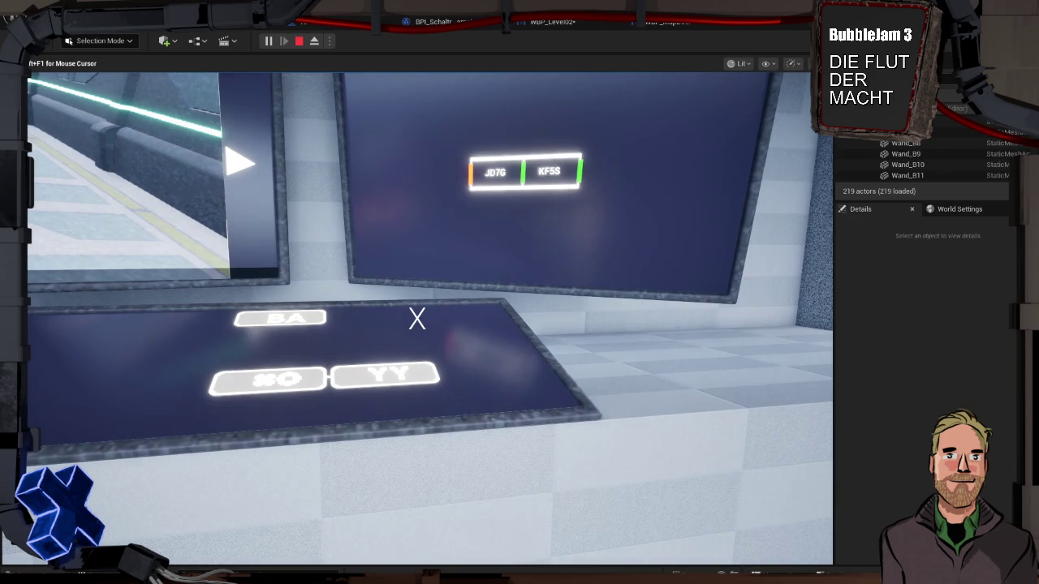
pyautogui.press('Escape')
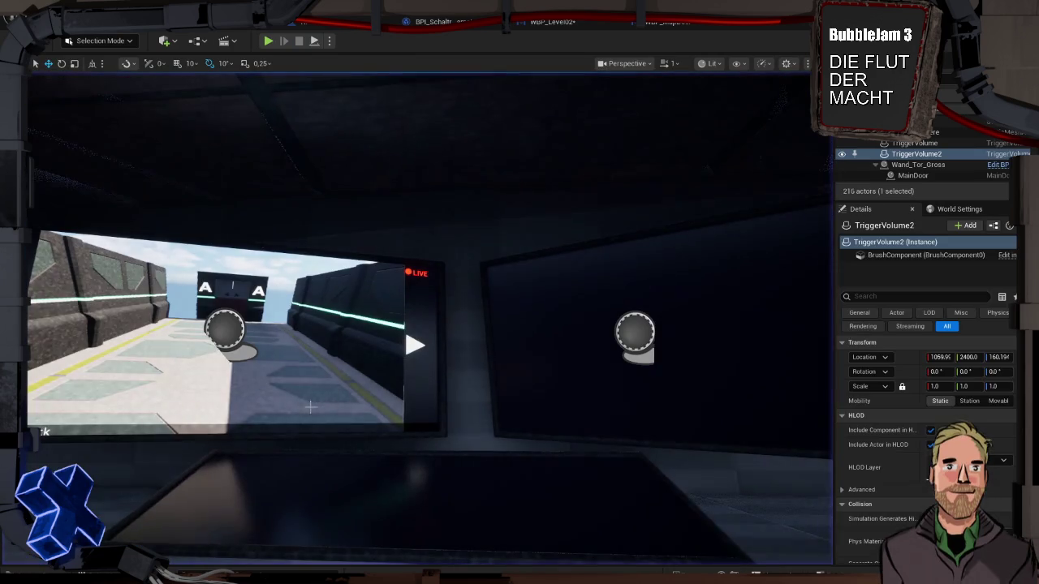
# Open WBP_Level02 from the LevelMaps folder and select its root Canvas
pyautogui.hotkey('ctrl', 'space')
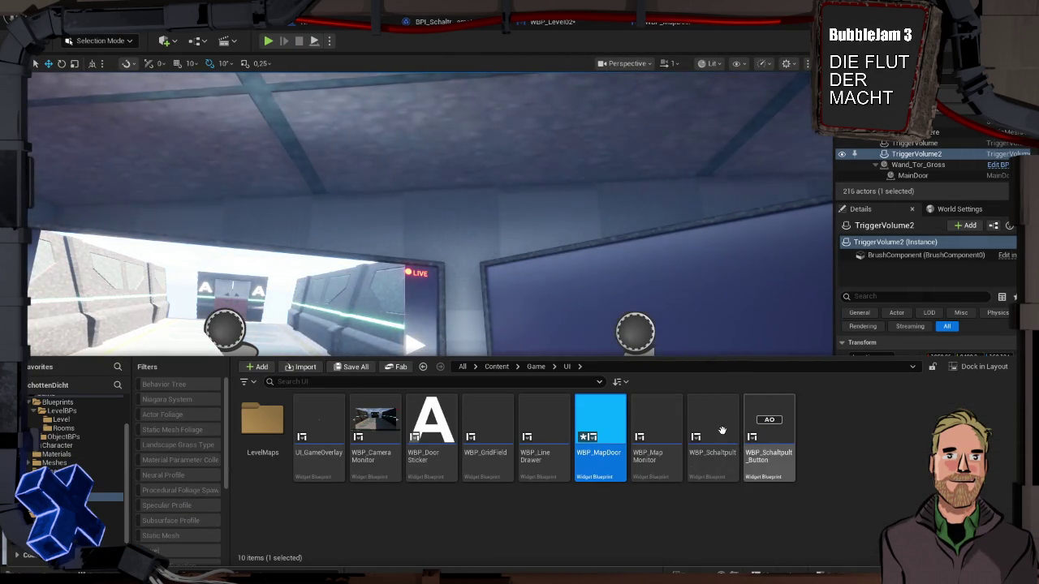
pyautogui.click(257, 423)
pyautogui.doubleClick(256, 423)
pyautogui.doubleClick(262, 426)
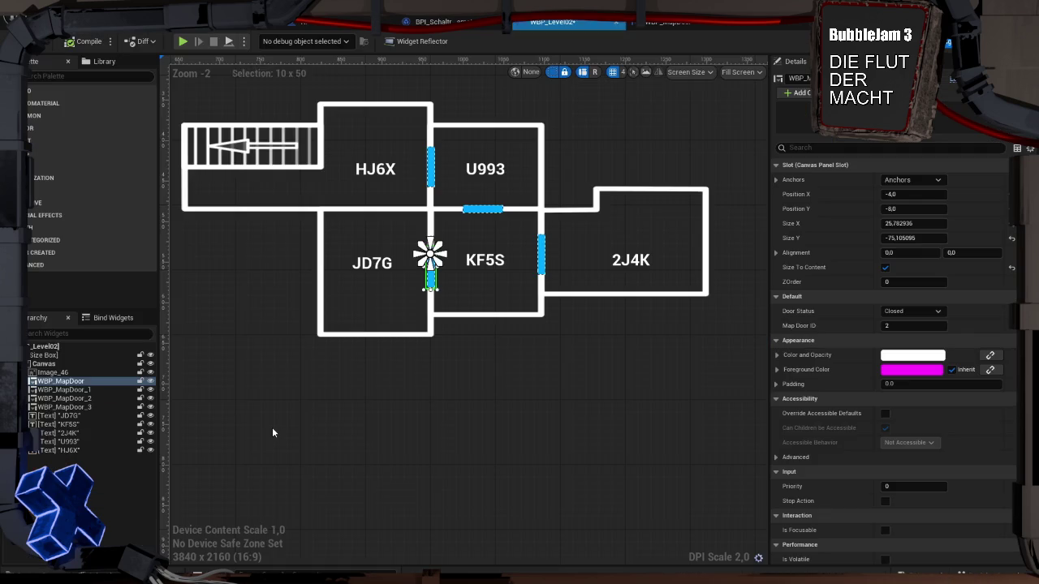
pyautogui.click(271, 427)
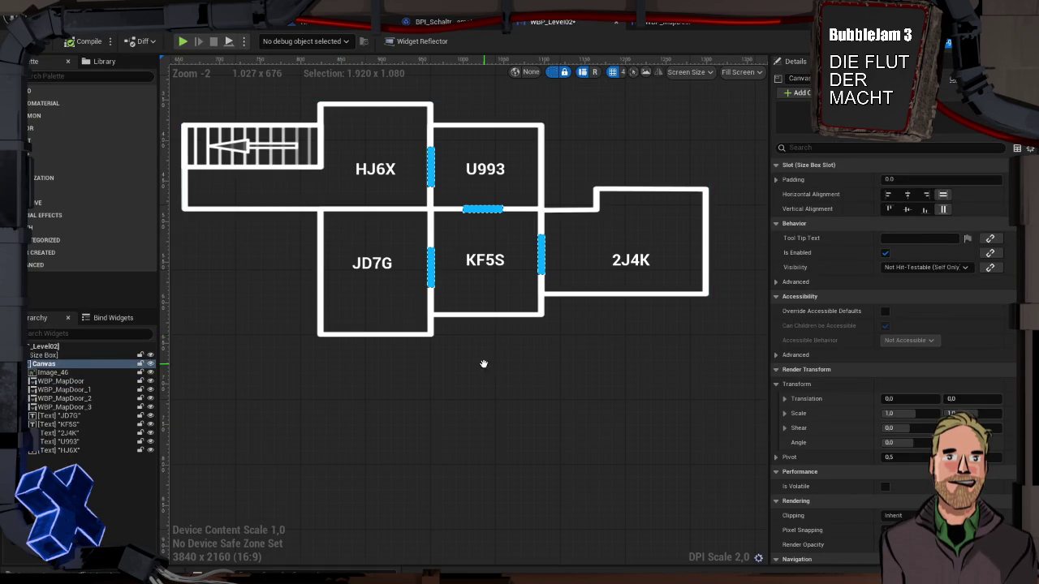
pyautogui.moveTo(501, 388); pyautogui.dragTo(503, 396)
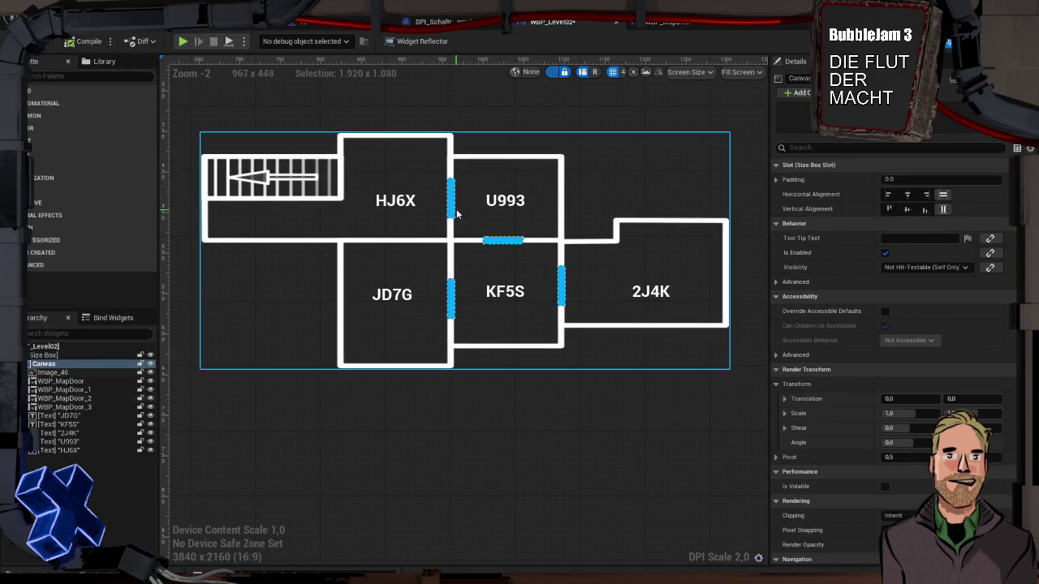
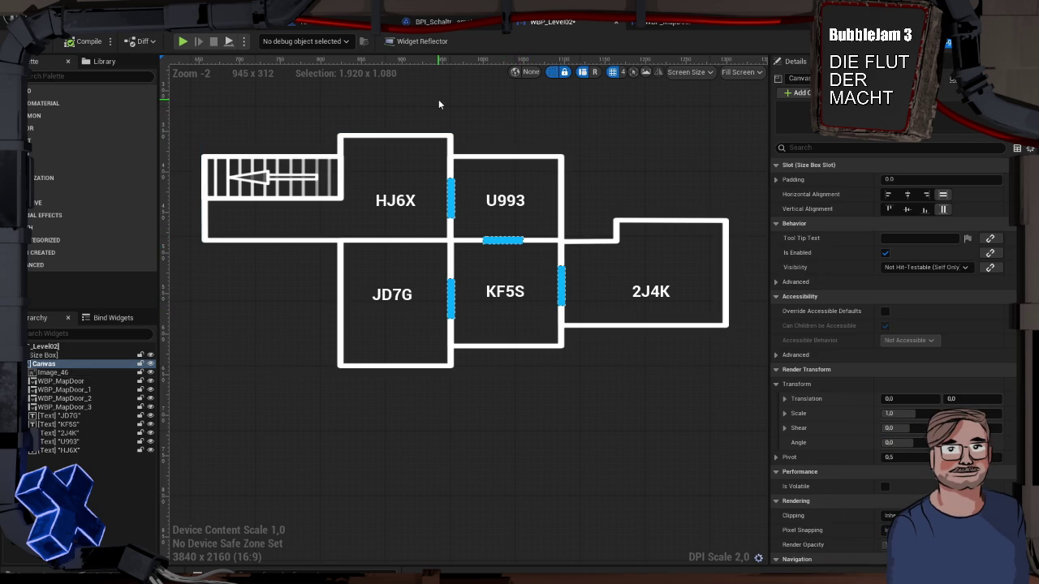
# Save the WBP_Level02 floor-plan map widget with its five labelled rooms
pyautogui.hotkey('ctrl', 's')
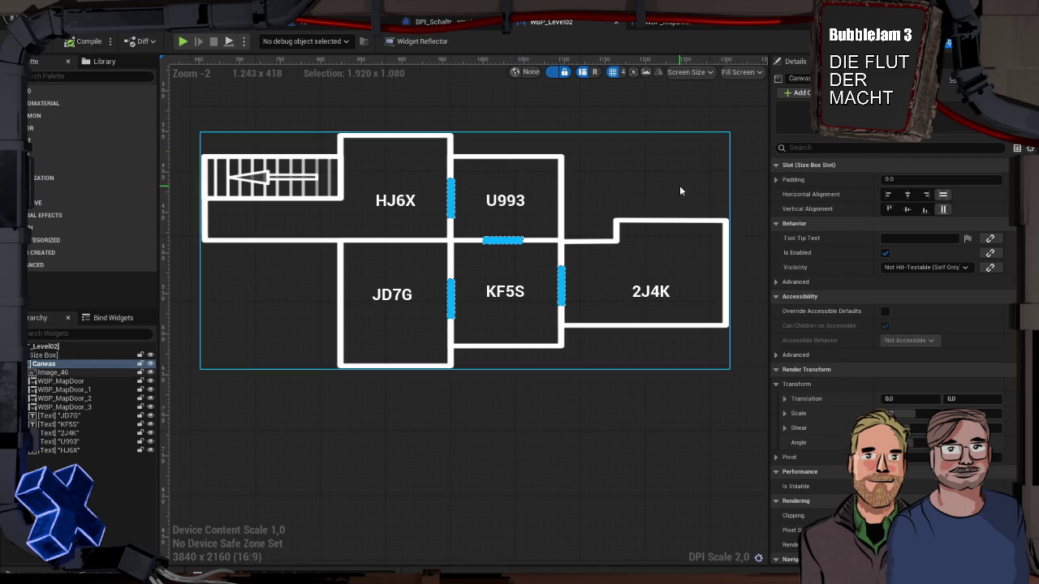
pyautogui.press('Home')
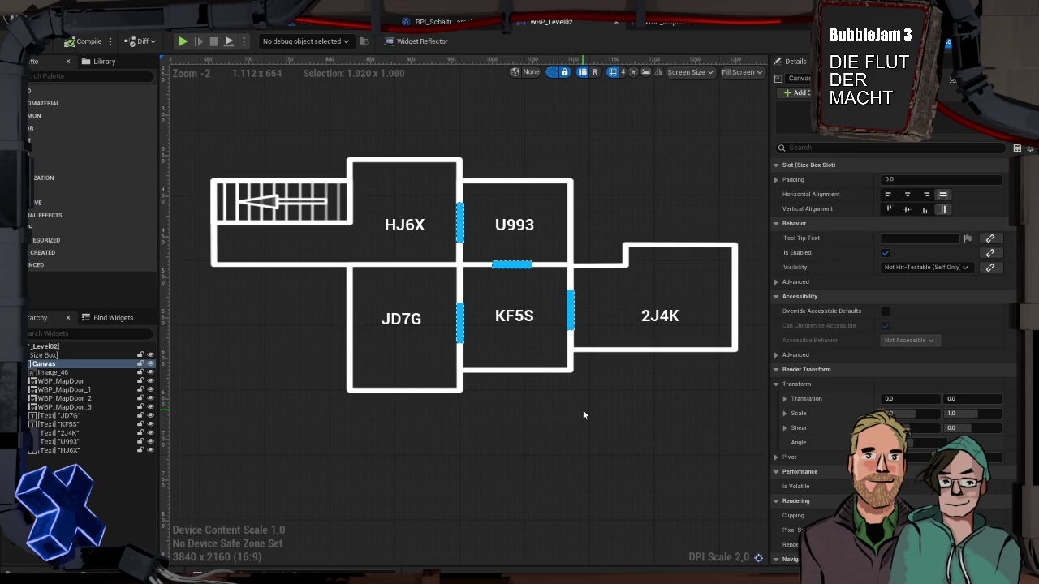
# Start a play-in-editor preview of SchottenDicht with Alt+P
pyautogui.press('super+Tab')
pyautogui.press('Escape')
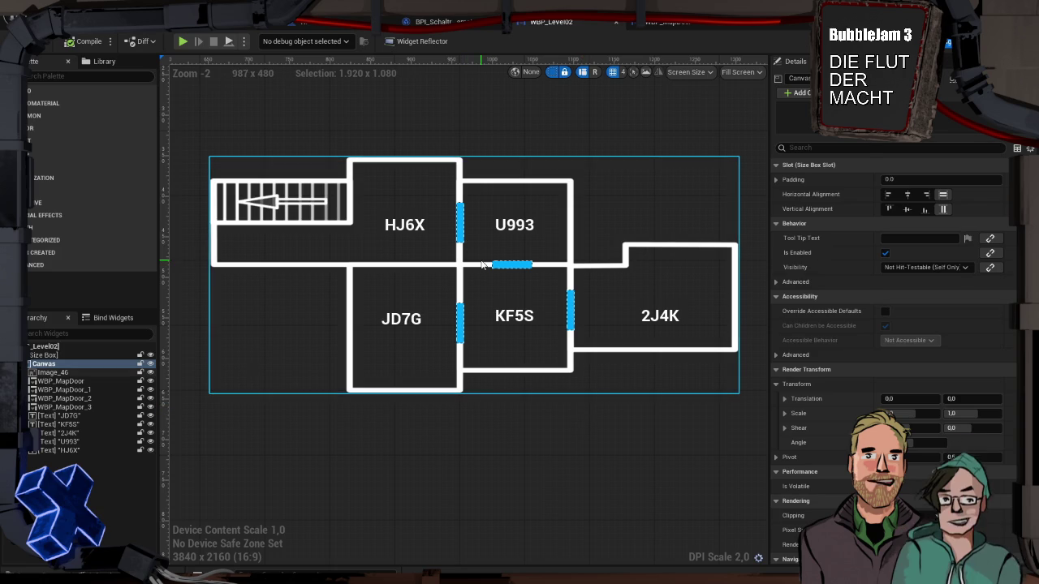
pyautogui.hotkey('alt', 'p')
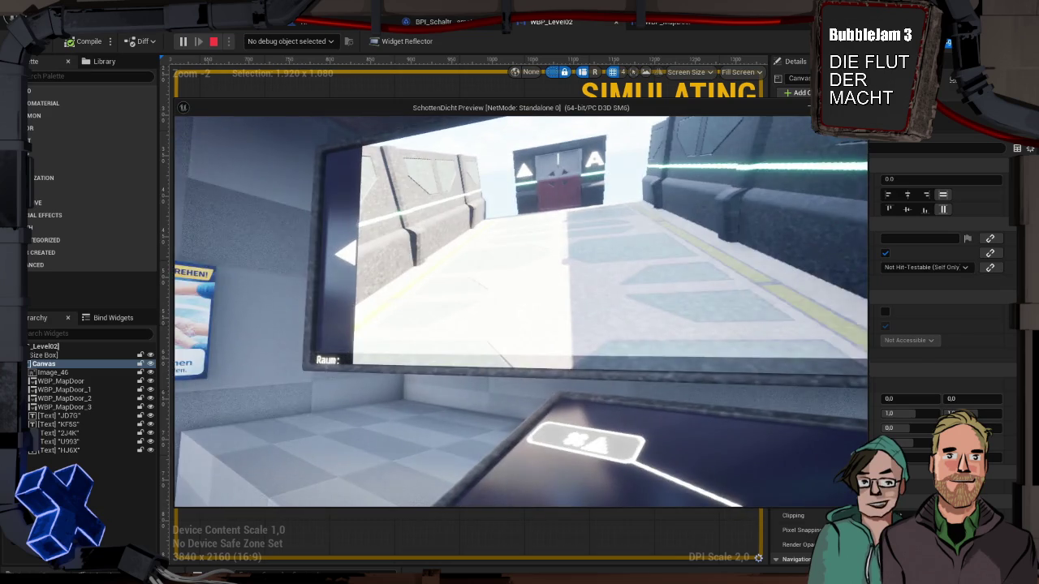
# End the SchottenDicht preview session and return to the WBP_Level02 designer
pyautogui.press('Escape')
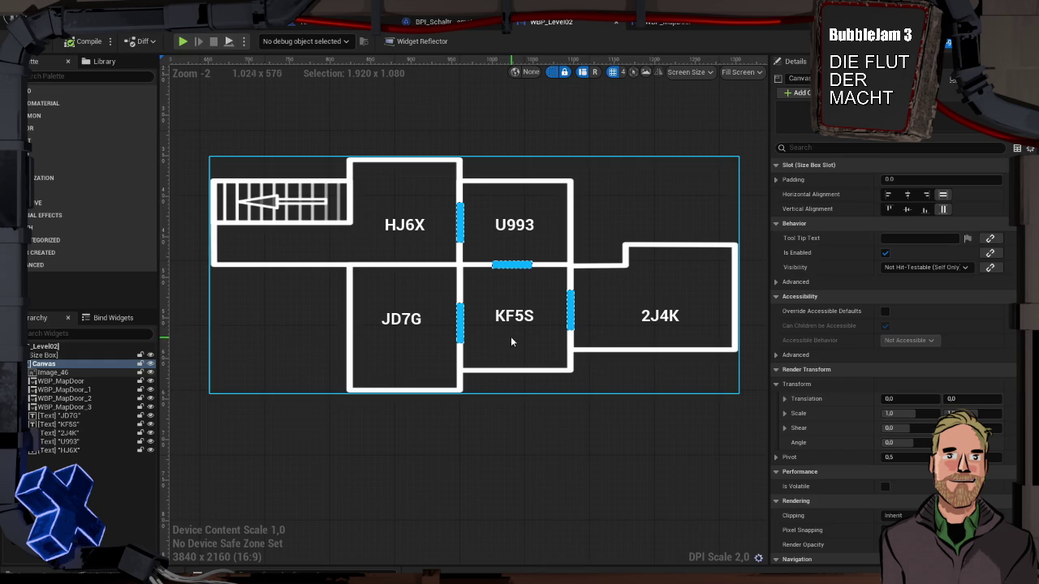
# Nudge the JD7G room label up to Position Y -4, then deselect it
pyautogui.click(409, 321)
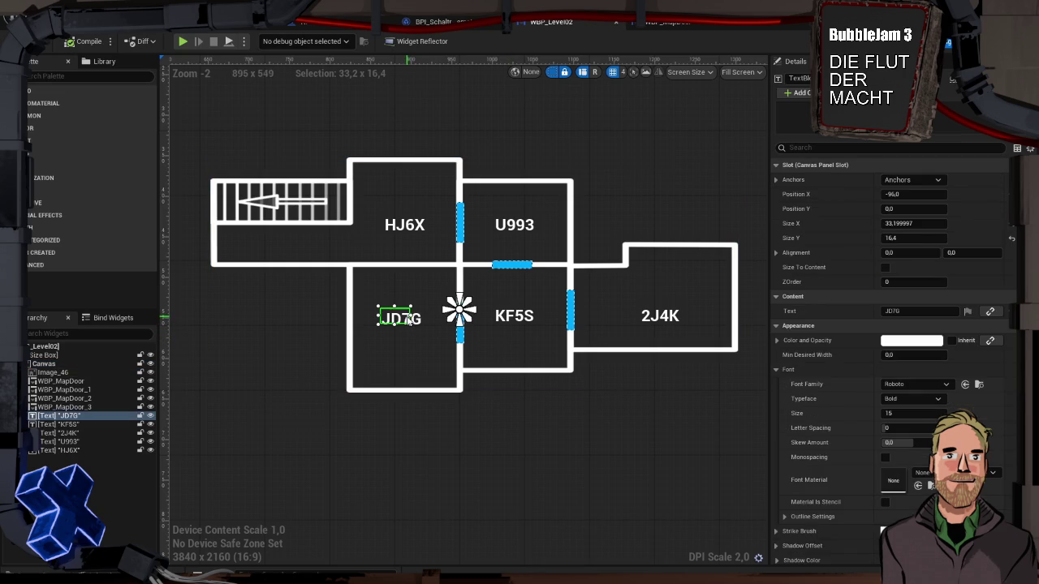
pyautogui.moveTo(408, 320); pyautogui.dragTo(407, 317)
pyautogui.click(585, 454)
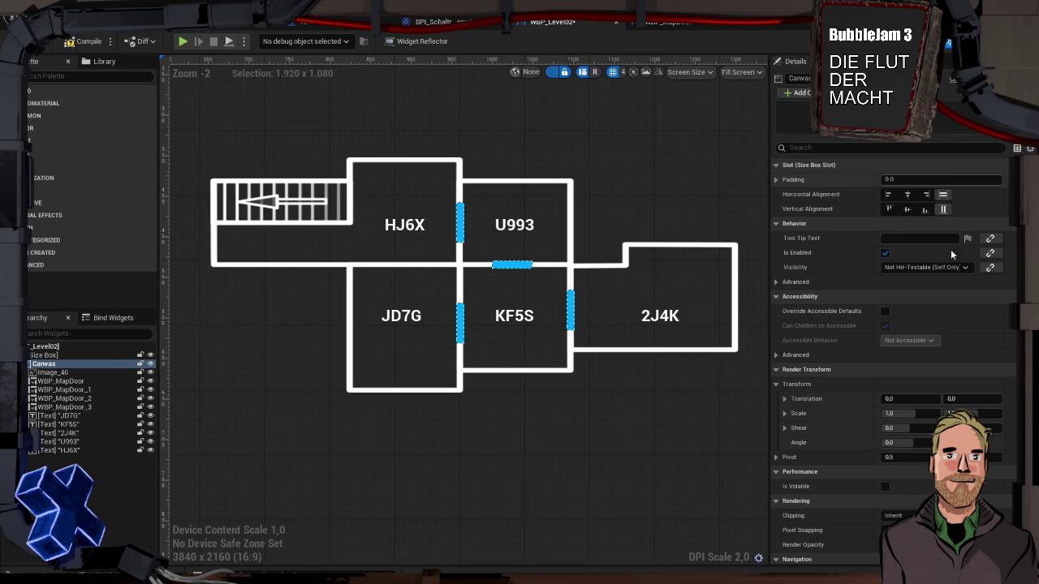
# Save all seven modified assets including WBP_Level02, then switch to the FlutMacht folder in File Explorer
pyautogui.hotkey('ctrl', 'shift', 's')
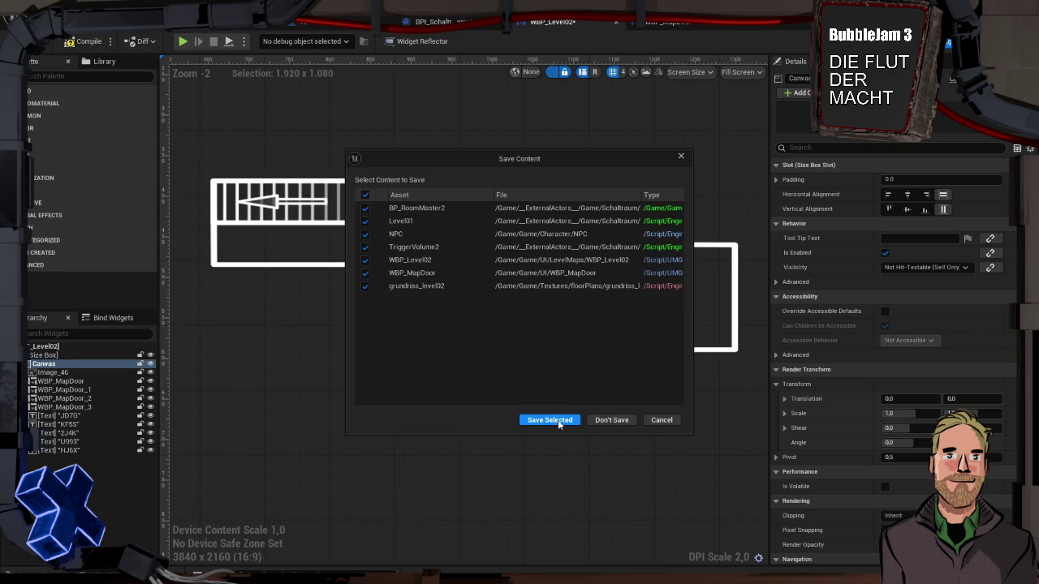
pyautogui.click(558, 420)
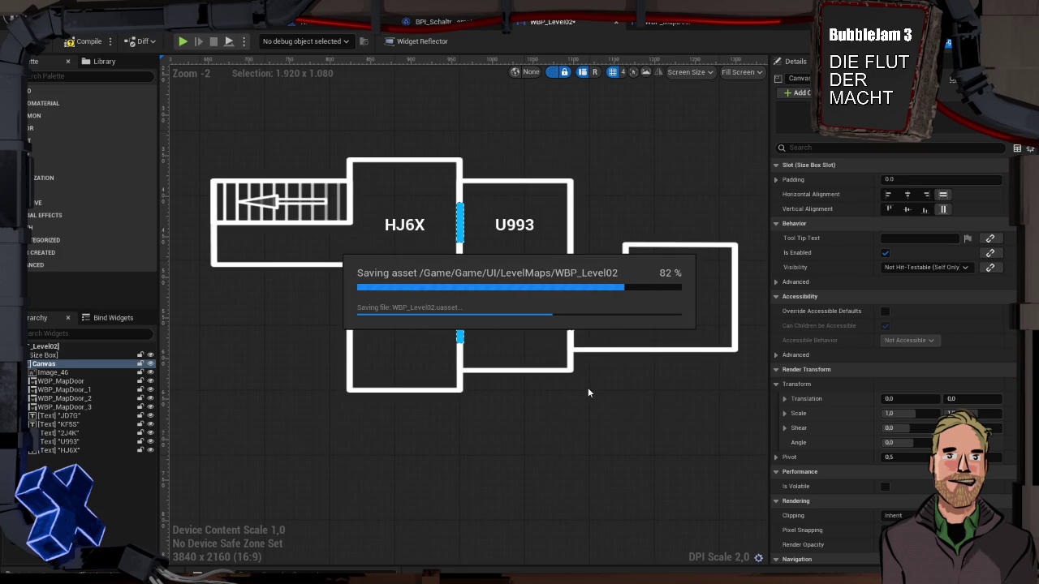
pyautogui.hotkey('alt', 'Tab')
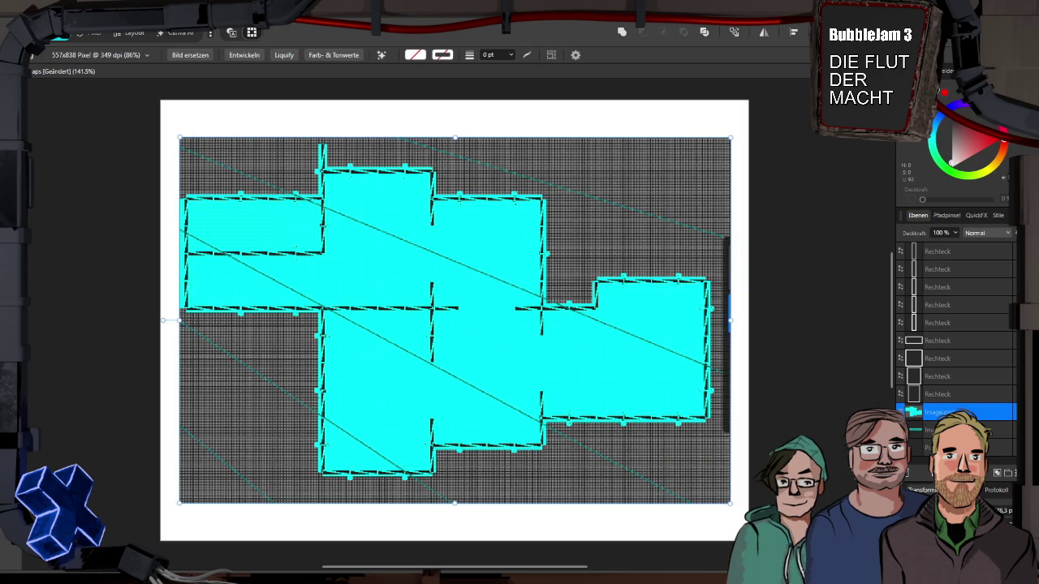
pyautogui.hotkey('alt', 'Tab')
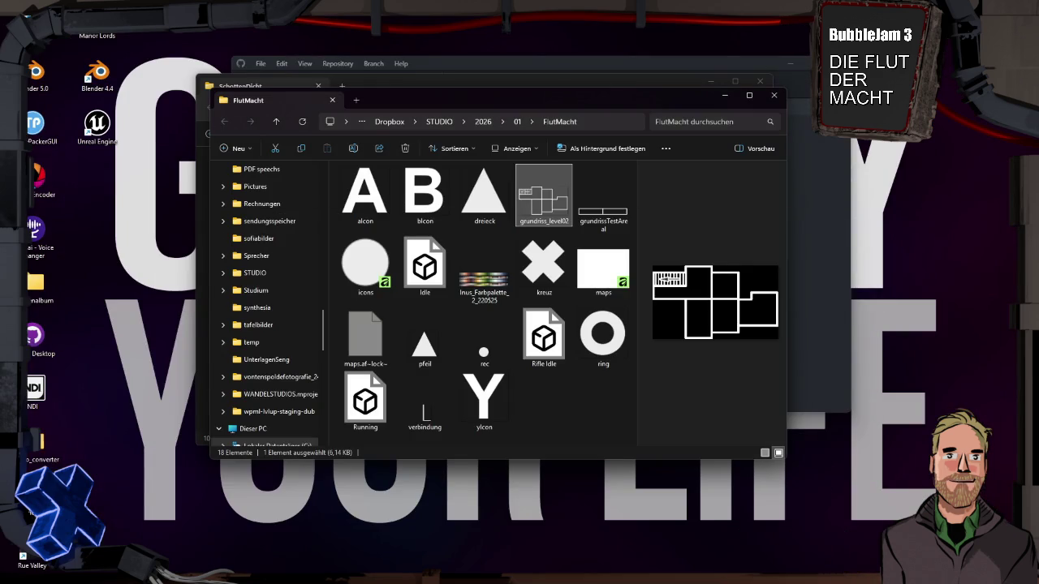
# Close the FlutMacht and SchottenDicht folder windows and enter the commit summary 'Level02'
pyautogui.click(777, 97)
pyautogui.click(742, 69)
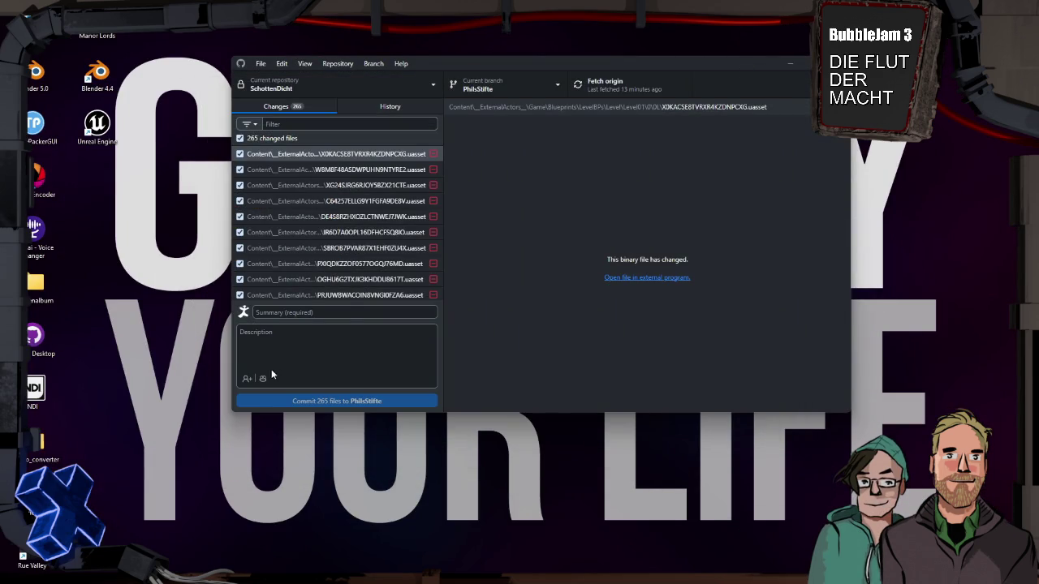
pyautogui.click(296, 313)
pyautogui.write('Level02')
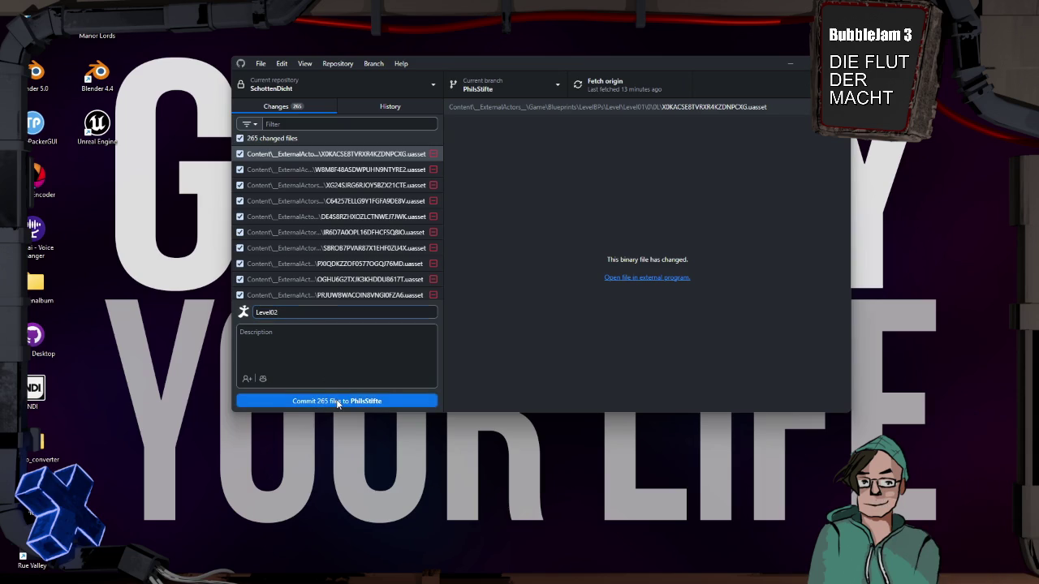
# Commit the 265 changed files to PhilsStifte and push the commit to origin
pyautogui.click(337, 401)
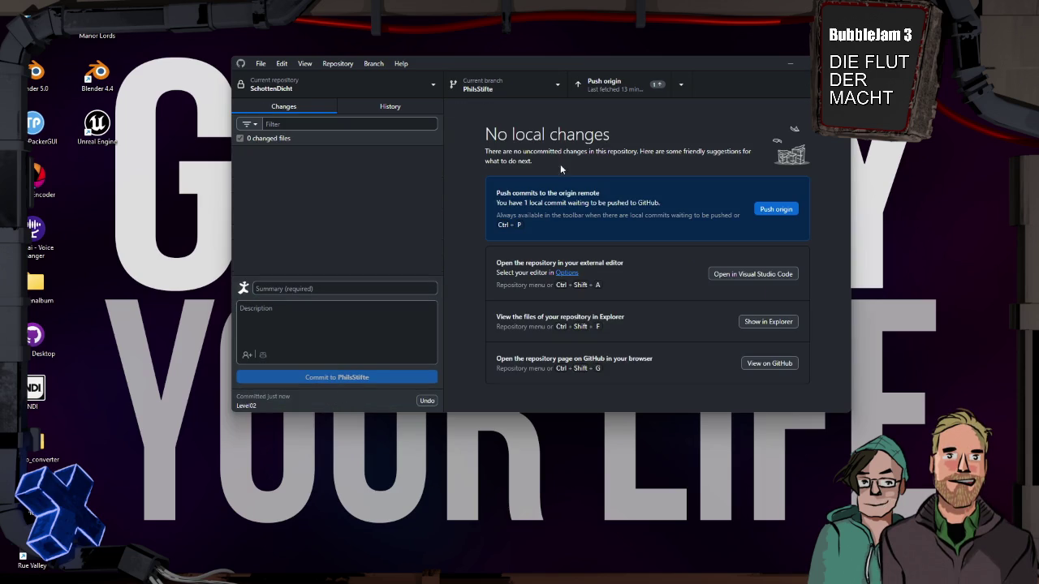
pyautogui.click(784, 213)
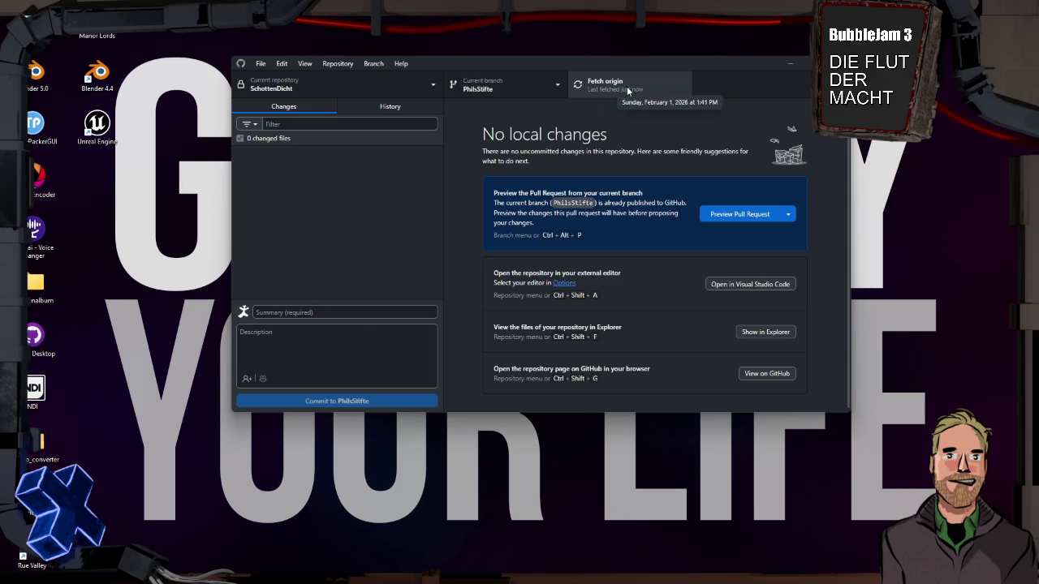
pyautogui.click(512, 82)
# Check out Inus-Regenbogen-Klötze, merge PhilsStifte's 8 commits with a merge commit, and push to origin
pyautogui.click(508, 207)
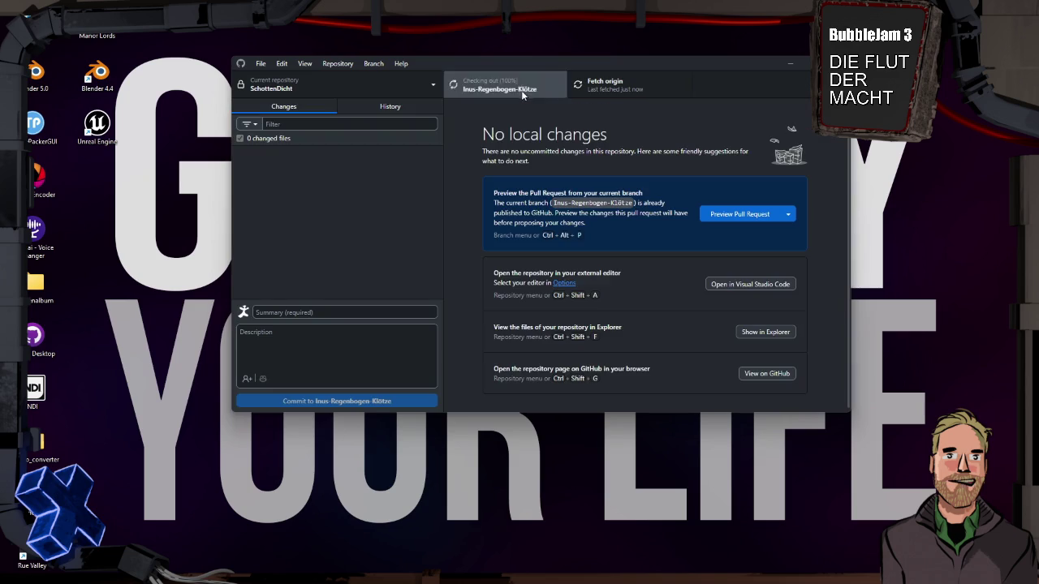
pyautogui.click(524, 91)
pyautogui.click(540, 401)
pyautogui.click(475, 228)
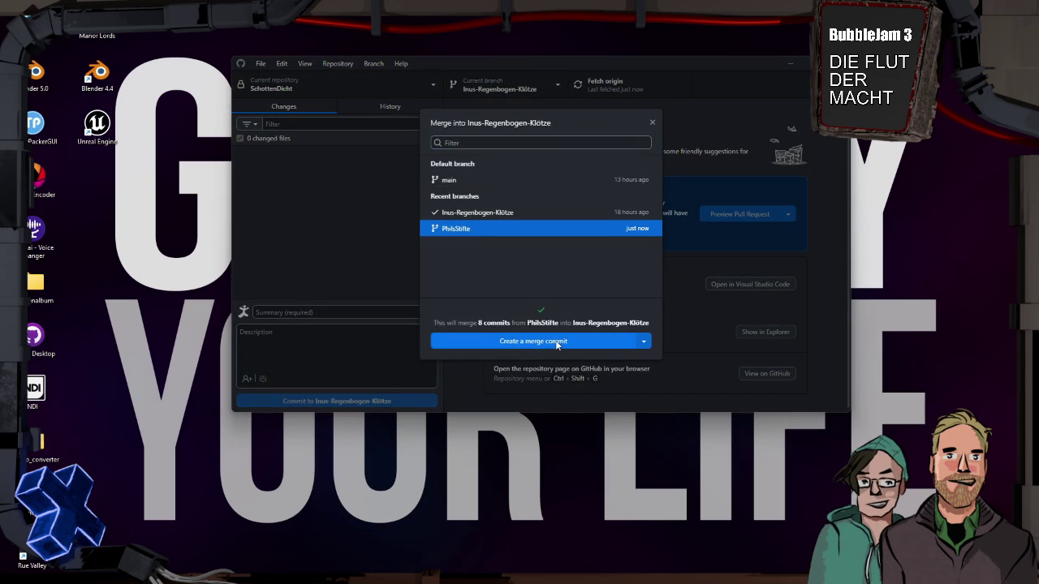
pyautogui.click(556, 342)
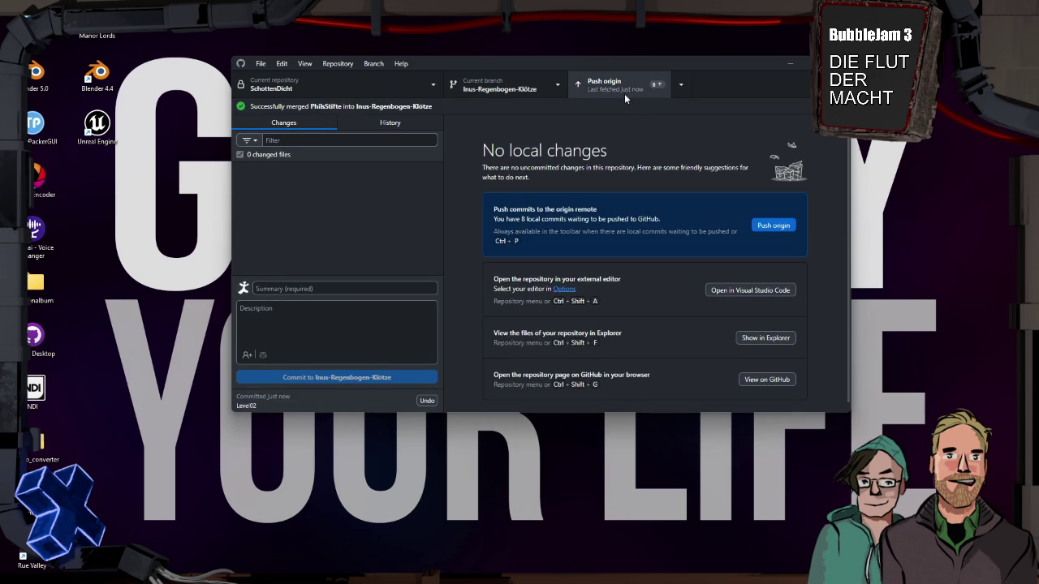
pyautogui.click(622, 87)
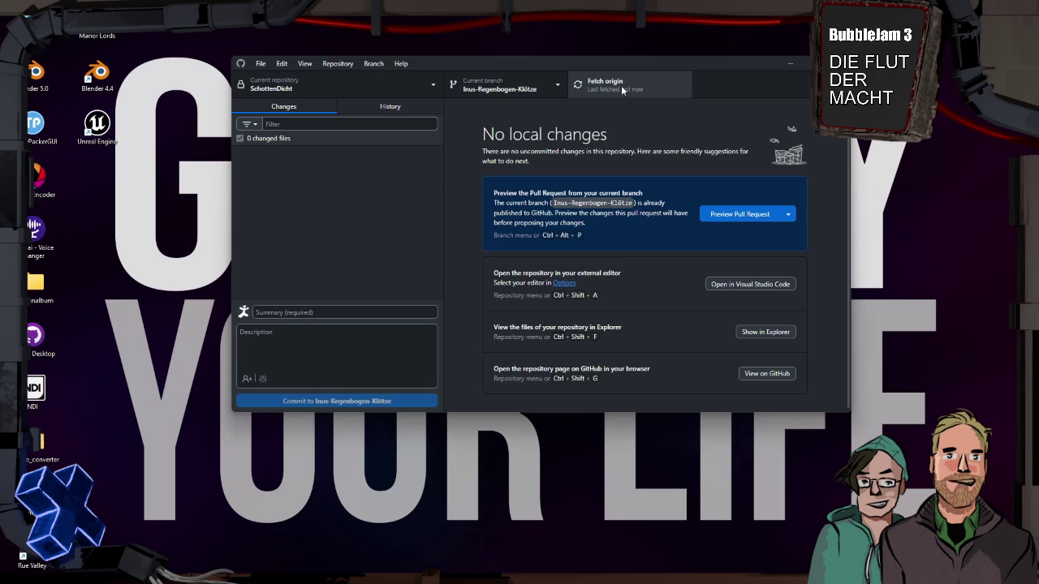
# Let the Inus-Regenbogen-Klötze push finish, then bring up the branch list
pyautogui.click(530, 93)
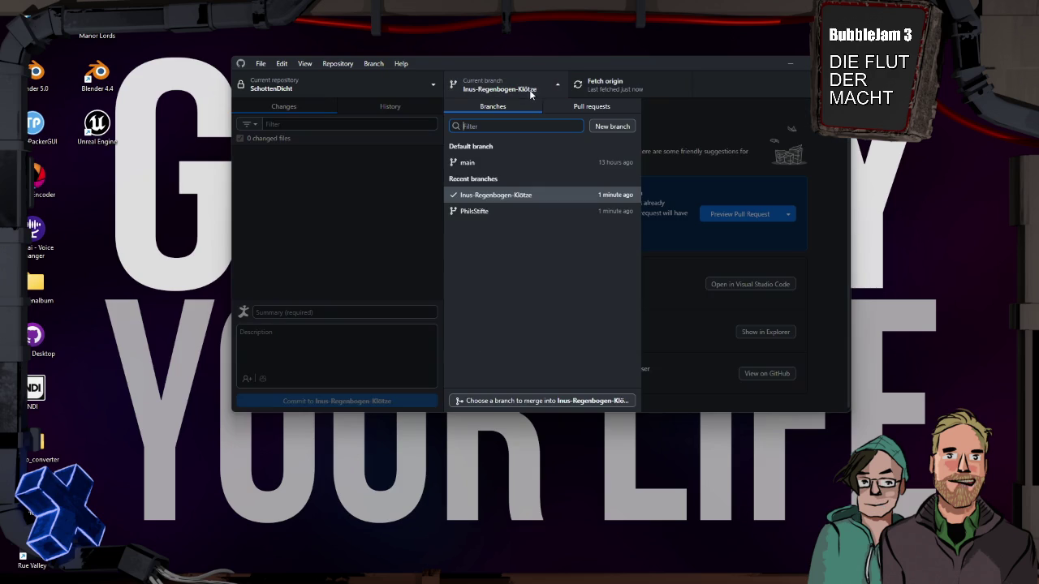
# Switch back to PhilsStifte, sync it with origin, and show the SchottenDicht repo in File Explorer
pyautogui.click(520, 210)
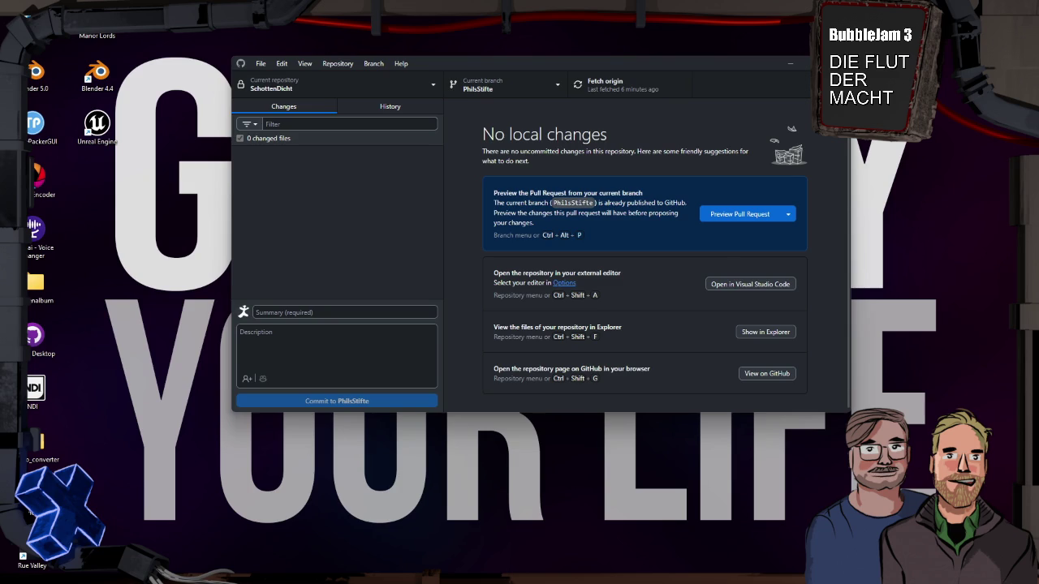
pyautogui.click(769, 332)
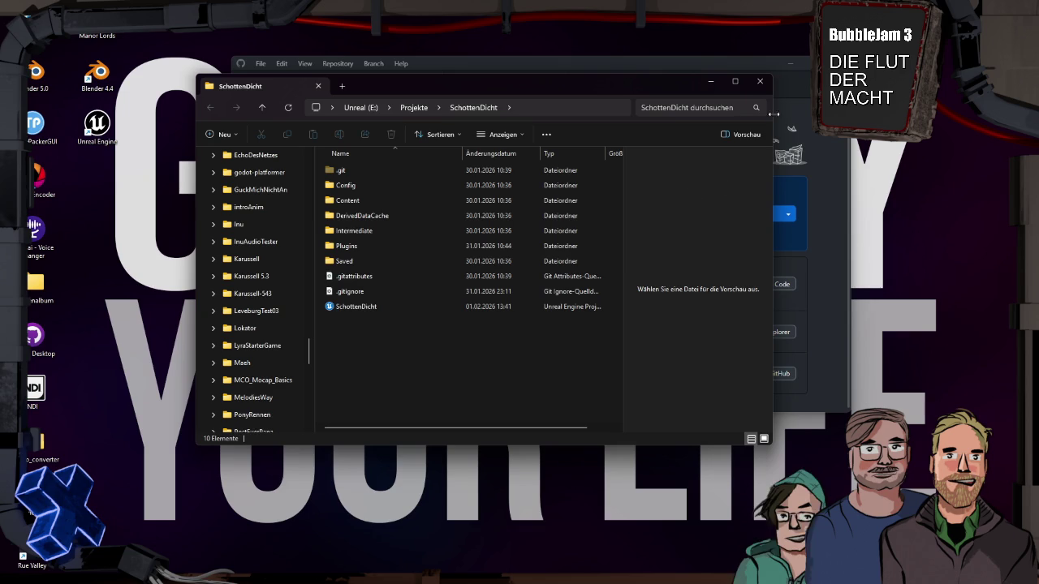
# Launch SchottenDicht.uproject from its folder and bring the Unreal editor to the front
pyautogui.doubleClick(377, 307)
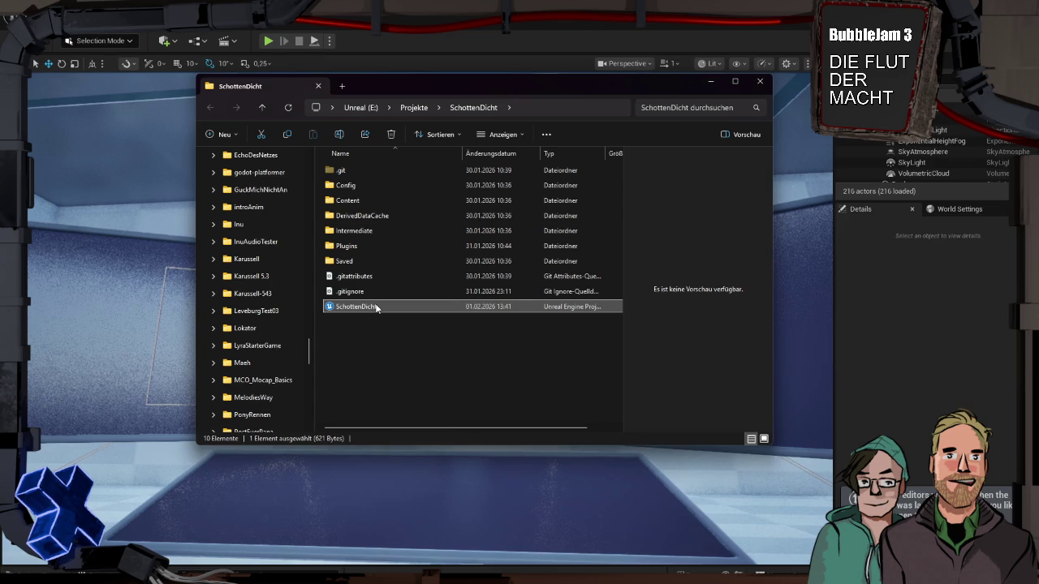
pyautogui.click(435, 40)
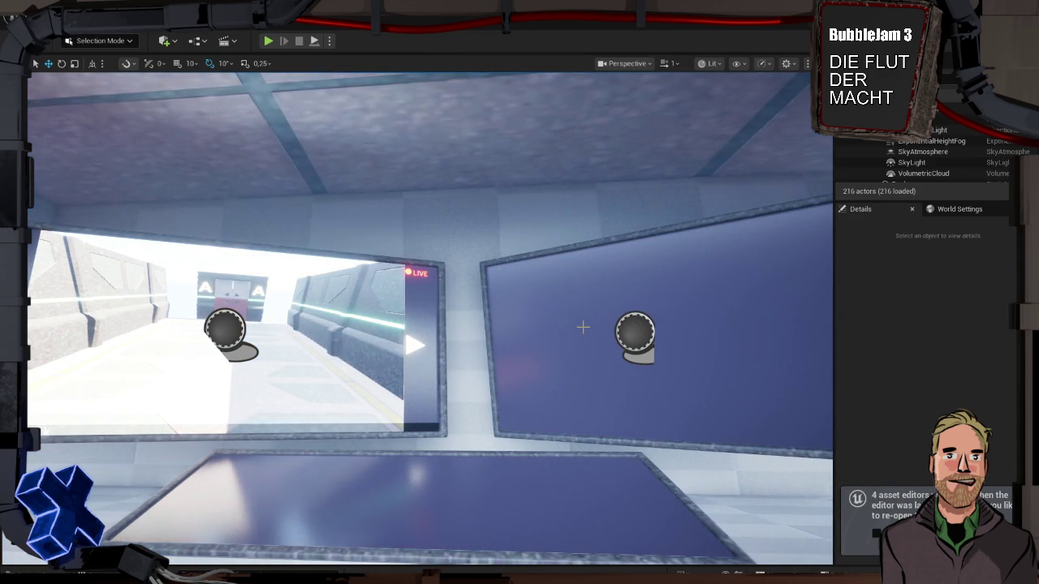
# Fly the level camera into the room for a close view of the red bench and wall posters
pyautogui.scroll(-10, 552, 322)
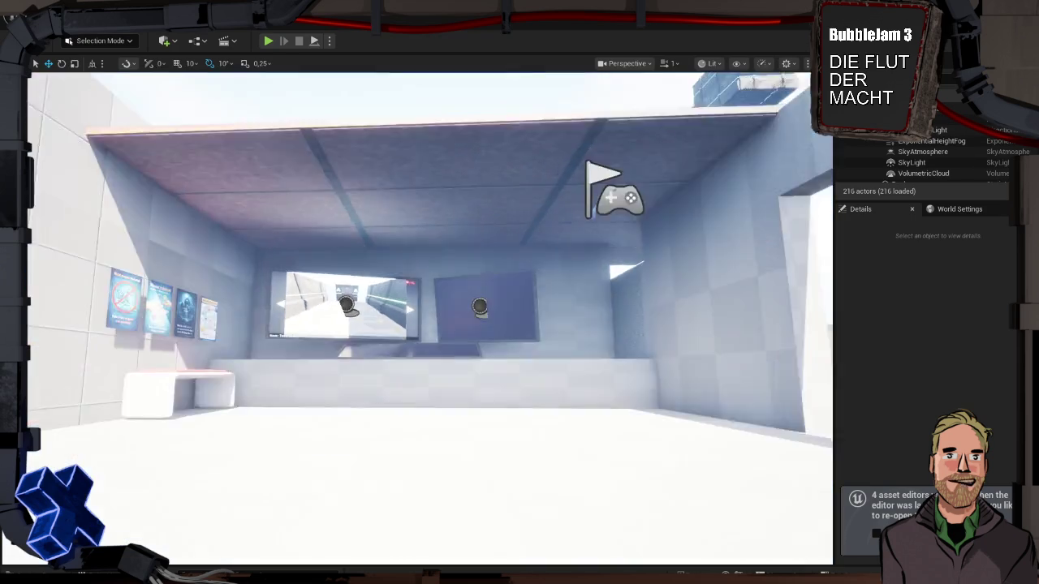
pyautogui.scroll(5, 430, 318)
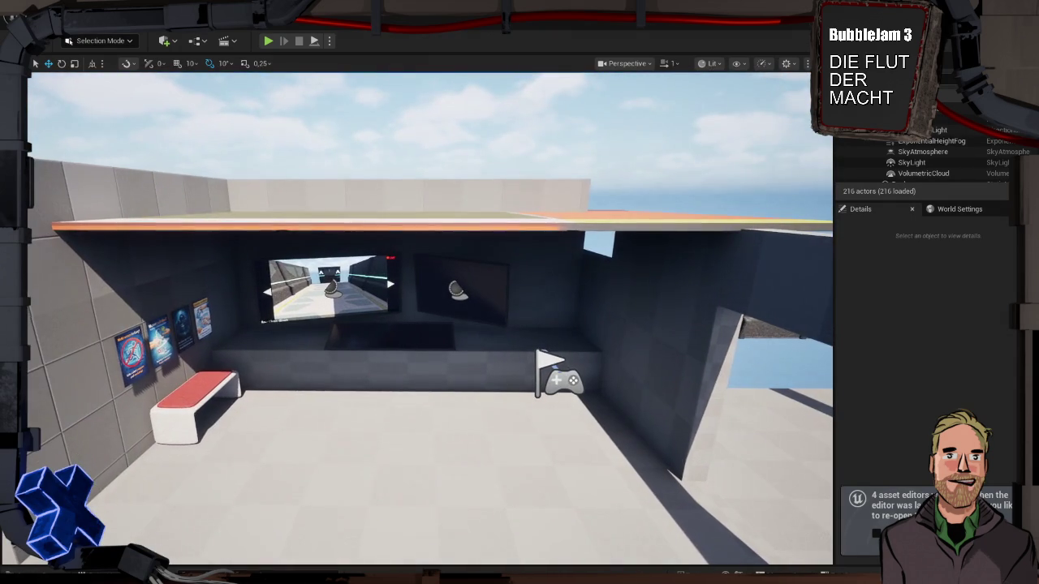
pyautogui.scroll(3, 430, 318)
pyautogui.moveTo(430, 319)
pyautogui.mouseDown()
pyautogui.moveTo(487, 300)
pyautogui.moveTo(471, 333)
pyautogui.moveTo(438, 333)
pyautogui.moveTo(503, 329)
pyautogui.moveTo(487, 406)
pyautogui.moveTo(495, 439)
pyautogui.moveTo(551, 322)
pyautogui.mouseUp()
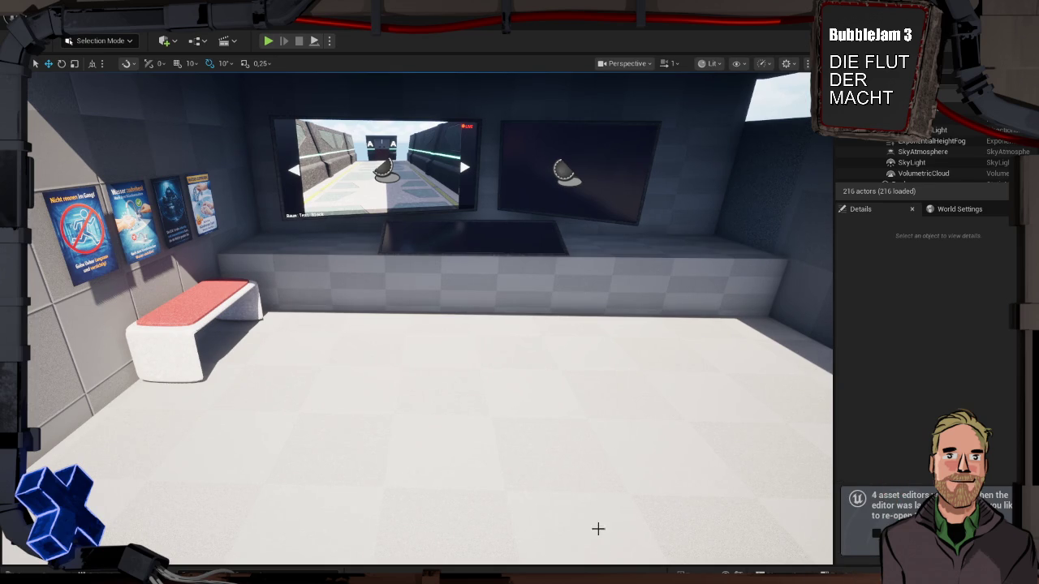
# Open the DB_LevelNrToDB data table from the Misc folder of the Content Drawer
pyautogui.hotkey('ctrl', 'space')
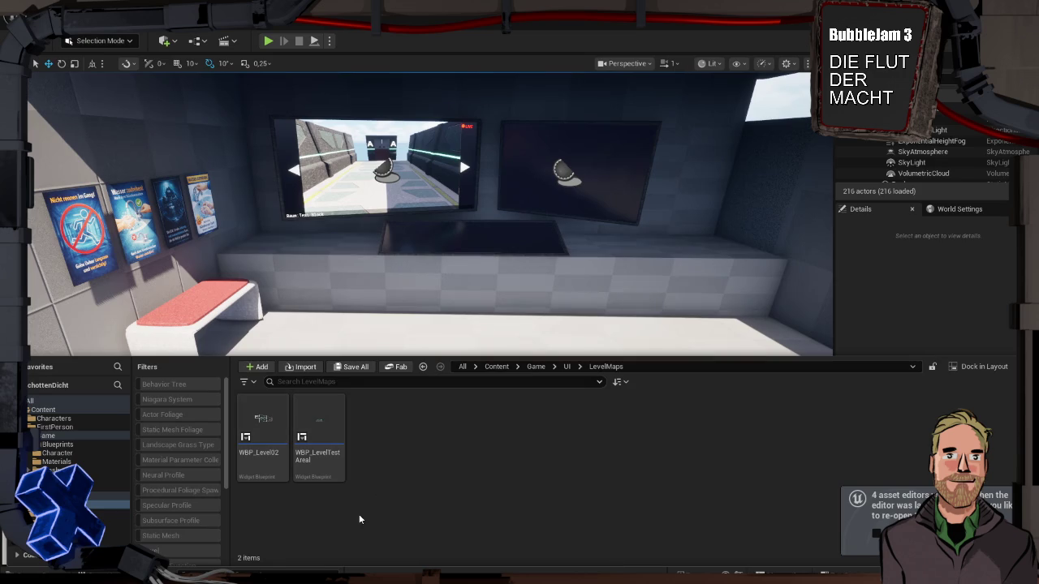
pyautogui.click(106, 479)
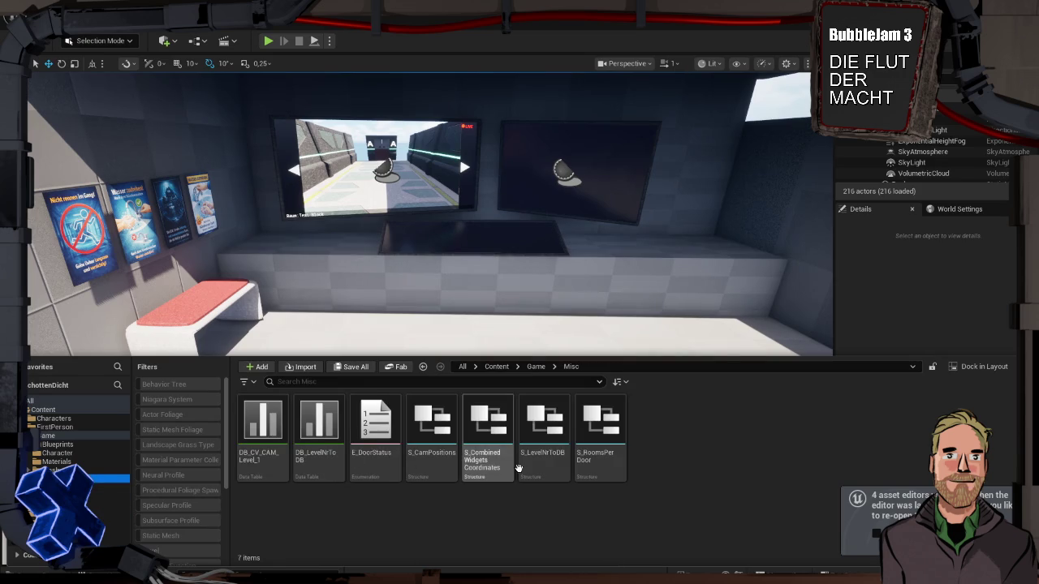
pyautogui.moveTo(319, 469)
pyautogui.doubleClick(325, 460)
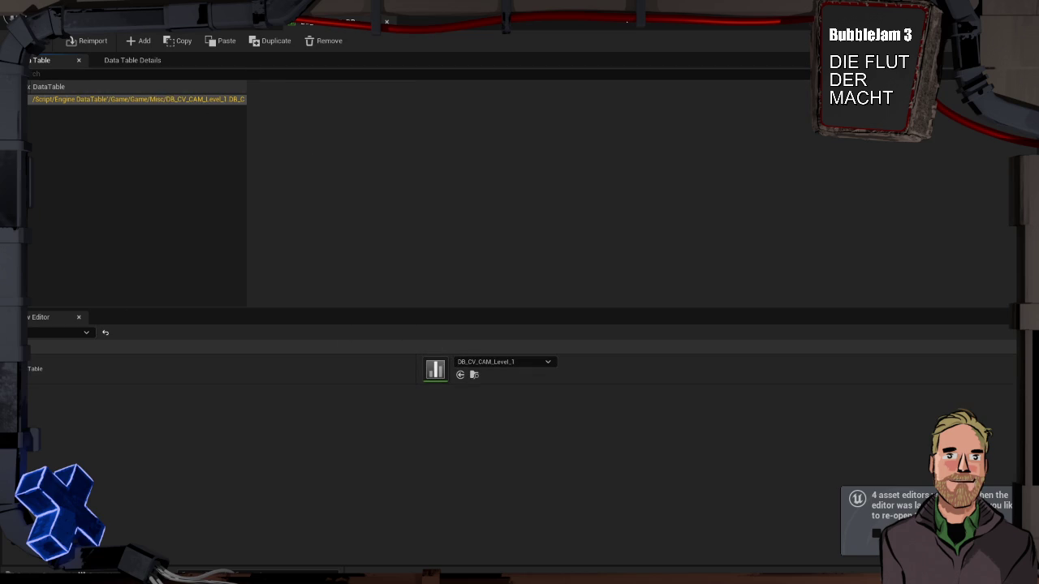
# Check the Message Log, then return to the level view with the Content Drawer hidden
pyautogui.click(388, 21)
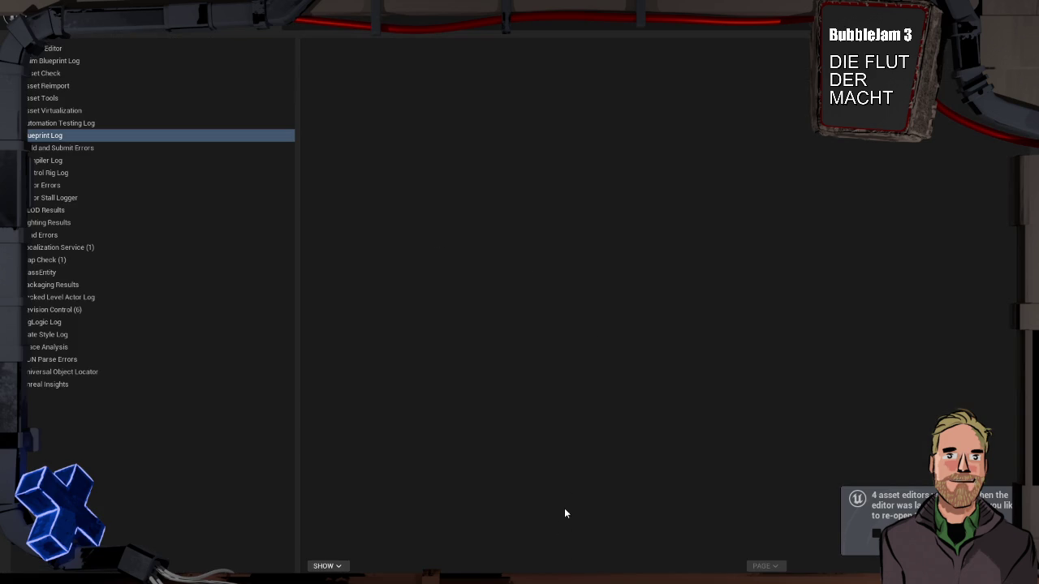
pyautogui.hotkey('ctrl', 'space')
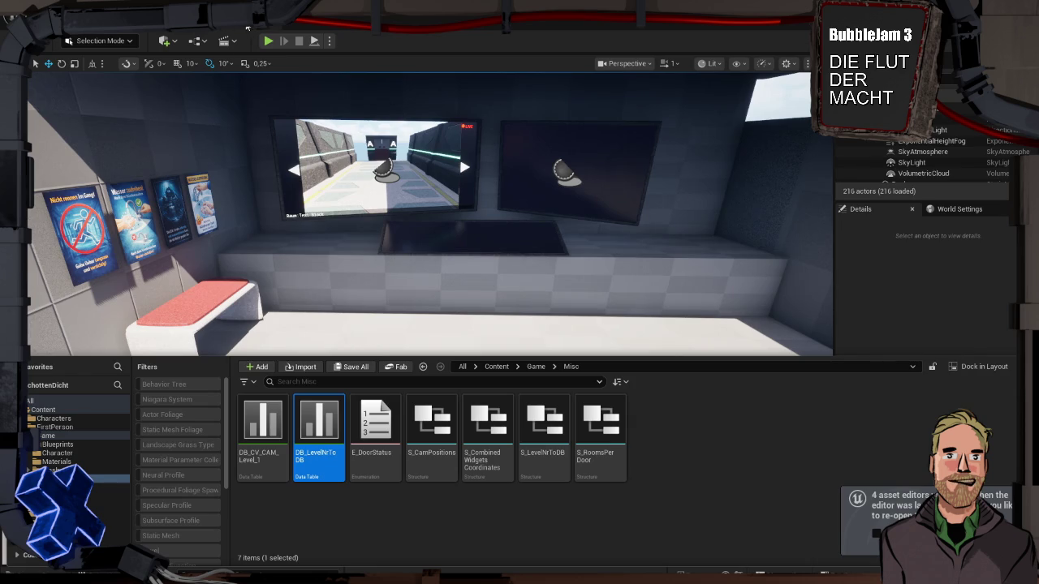
pyautogui.hotkey('ctrl', 'space')
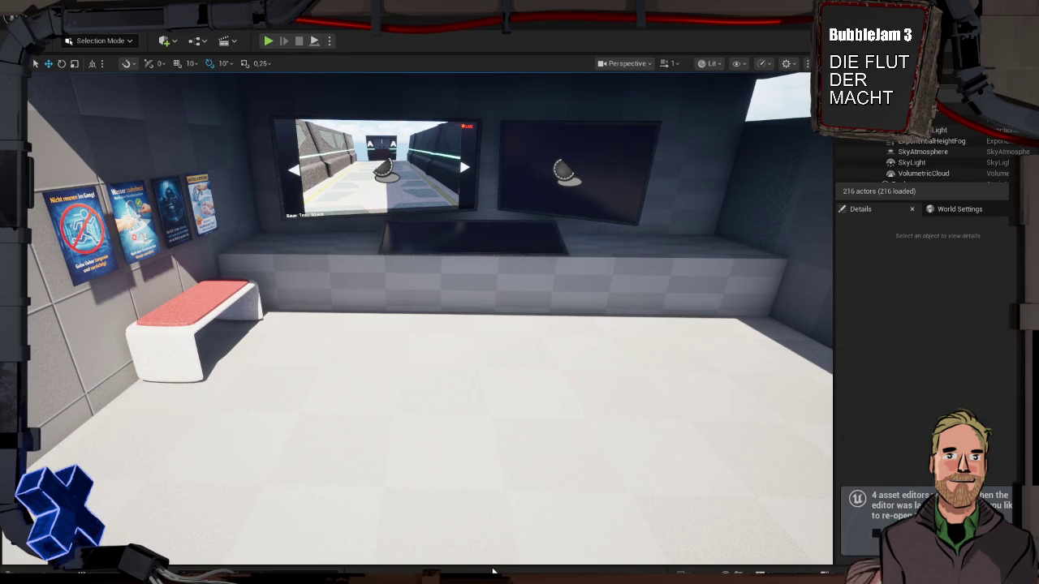
# Select DB_CV_CAM_Level_1 in the Misc assets to see its path, size and S_CamPositions structure, then start deleting it
pyautogui.hotkey('ctrl', 'space')
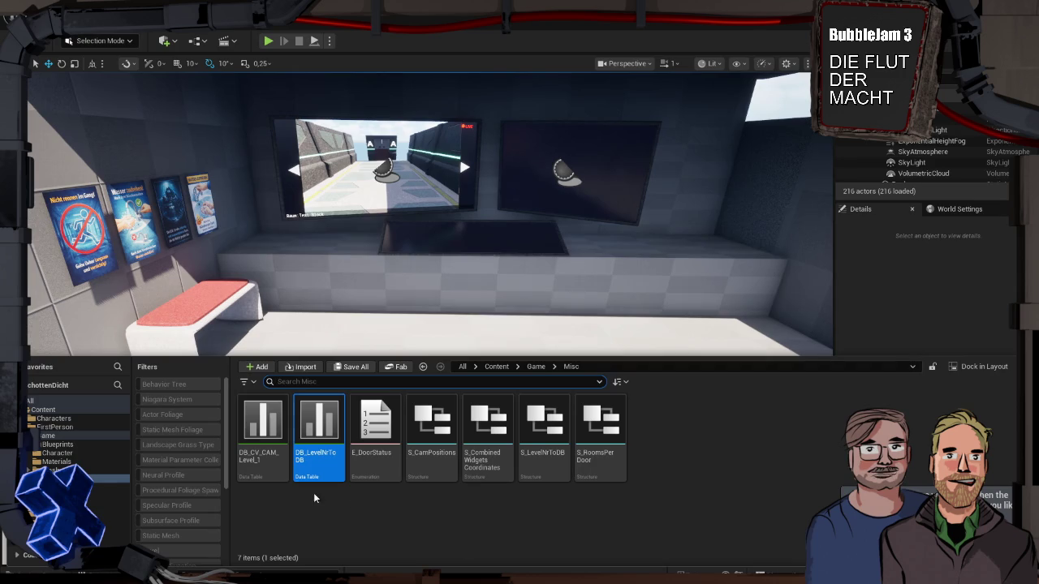
pyautogui.moveTo(268, 461)
pyautogui.click(268, 462)
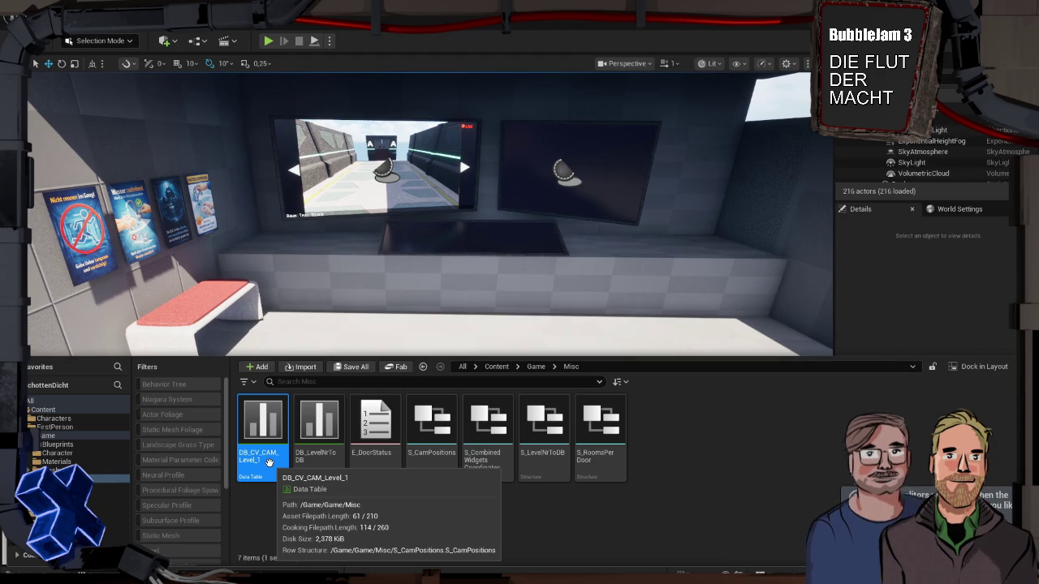
pyautogui.press('Delete')
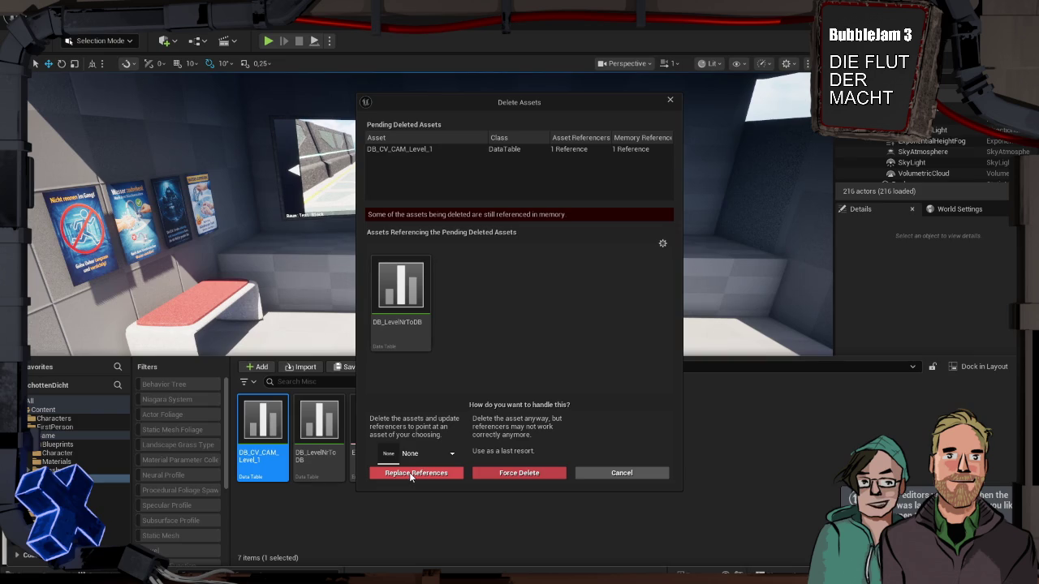
pyautogui.click(668, 100)
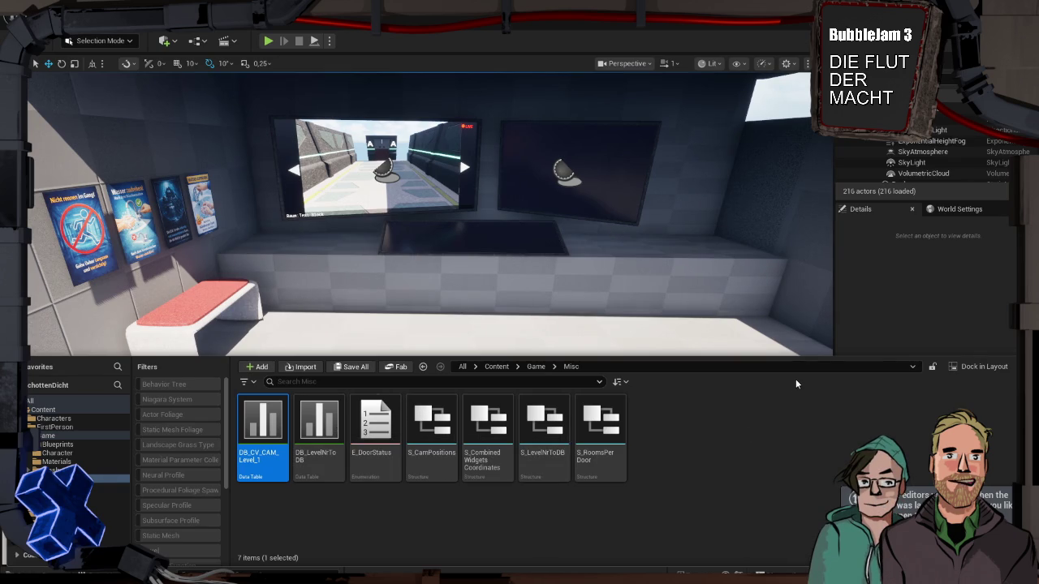
pyautogui.moveTo(809, 268)
pyautogui.mouseDown()
pyautogui.moveTo(809, 178)
pyautogui.moveTo(767, 207)
pyautogui.moveTo(617, 214)
pyautogui.moveTo(524, 234)
pyautogui.mouseUp()
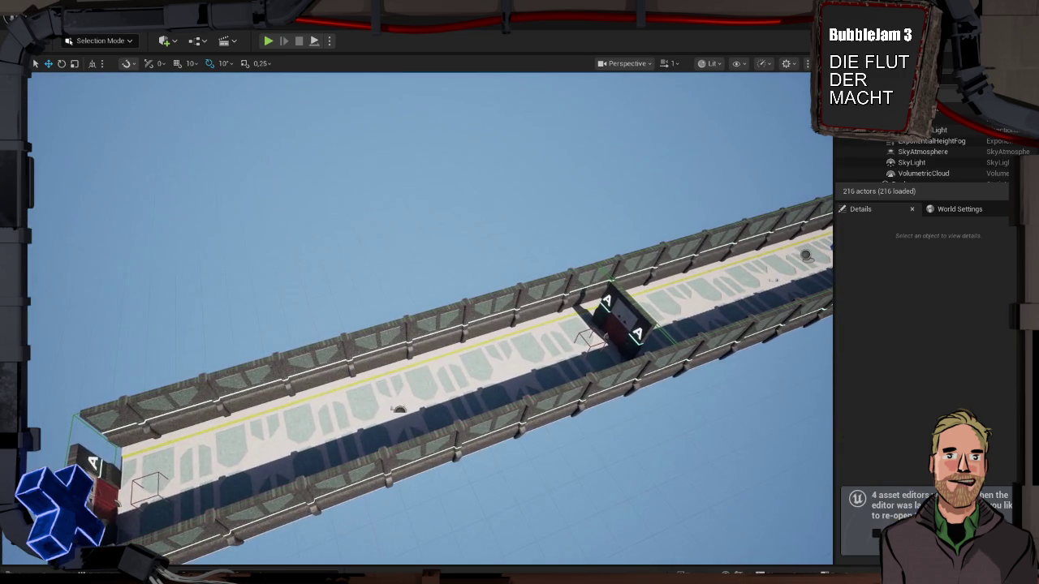